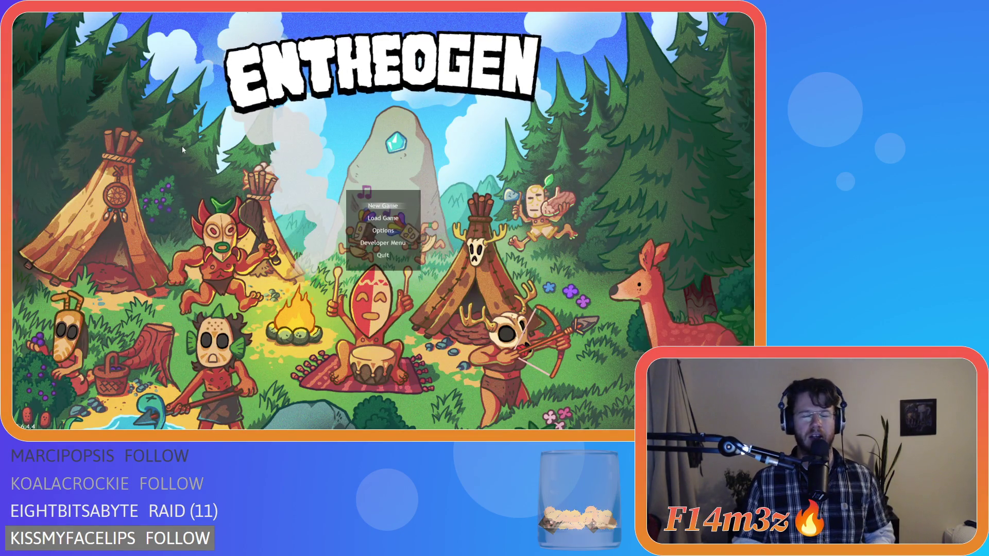
Move the title menu selection down to Load Game, then return to the GameMaker editor.
key("Down")
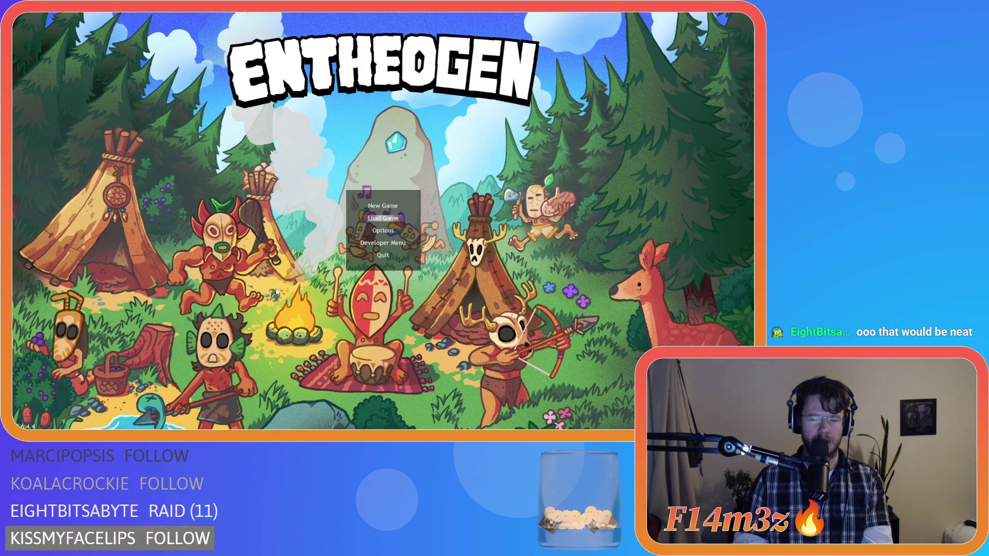
scroll(145, 367, "up", 3)
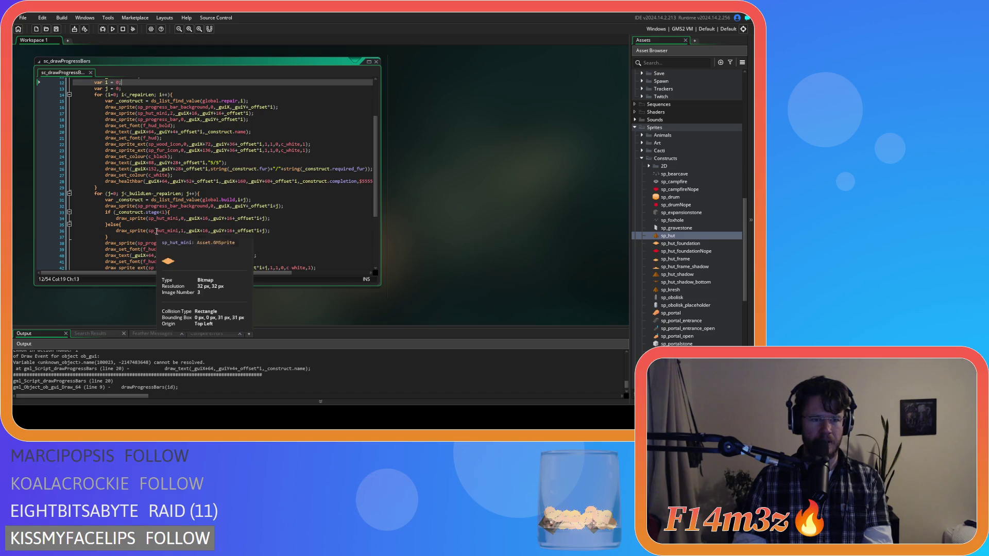
Inspect the construct name drawing code on line 20 of sc_drawProgressBars.
scroll(155, 242, "up", 2)
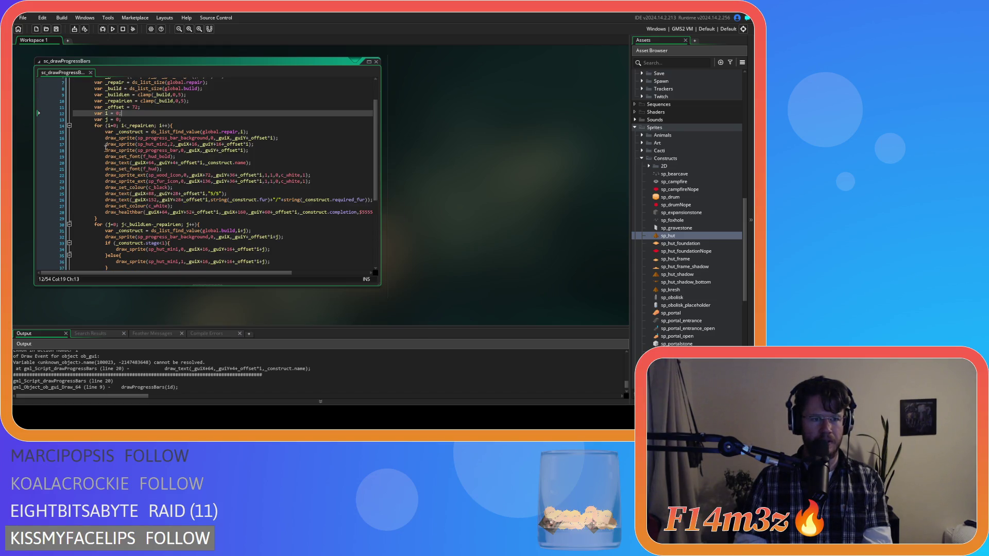
left_click(109, 162)
left_click(261, 164)
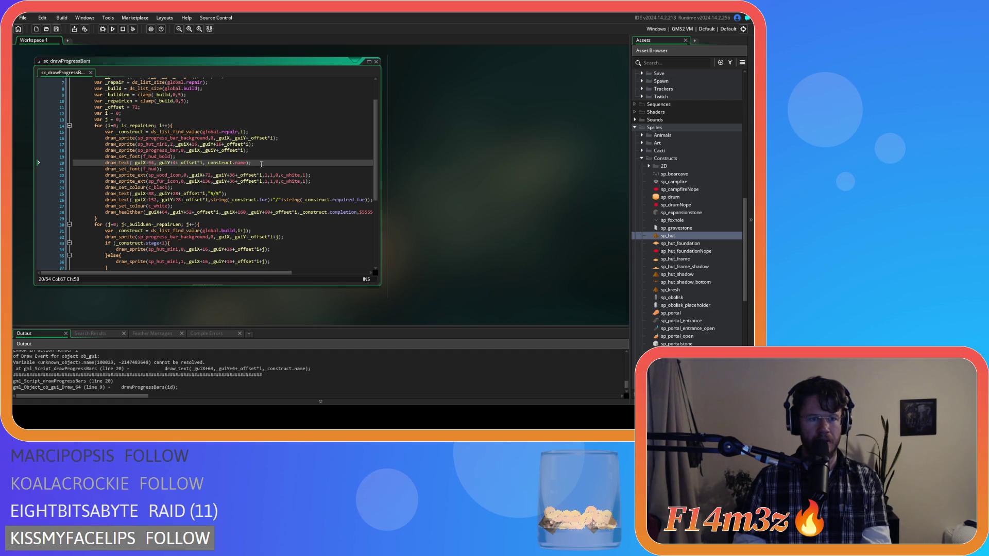
scroll(261, 164, "up", 1)
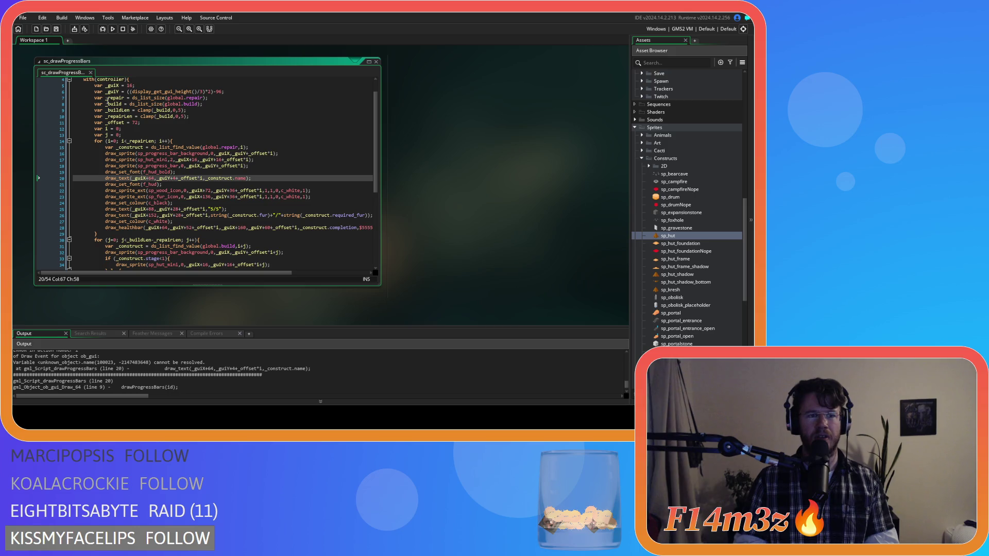
Replace _build with _repair in line 10's _repairLen clamp, then rebuild and run the game.
double_click(109, 98)
key("ctrl+c")
double_click(166, 117)
key("ctrl+v")
key("F5")
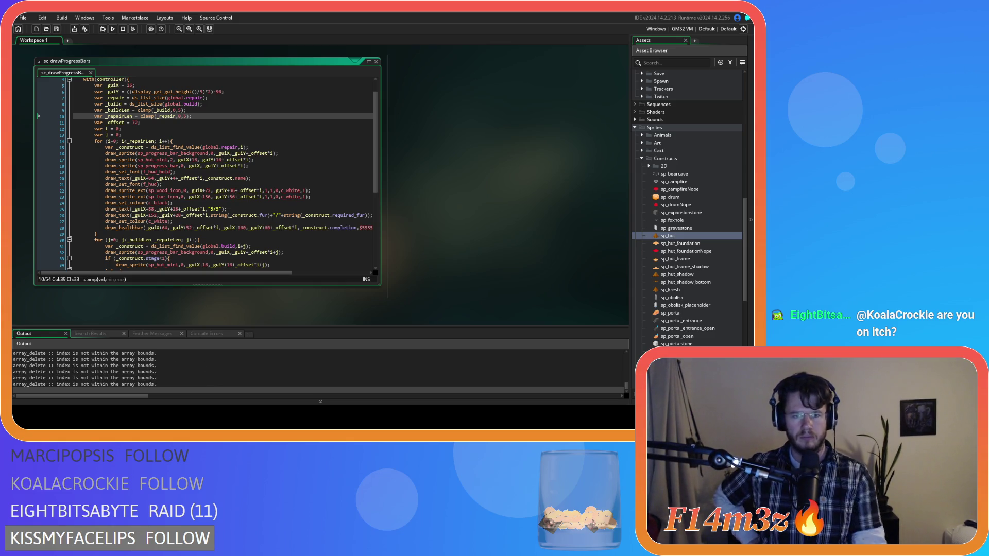
key("alt+Tab")
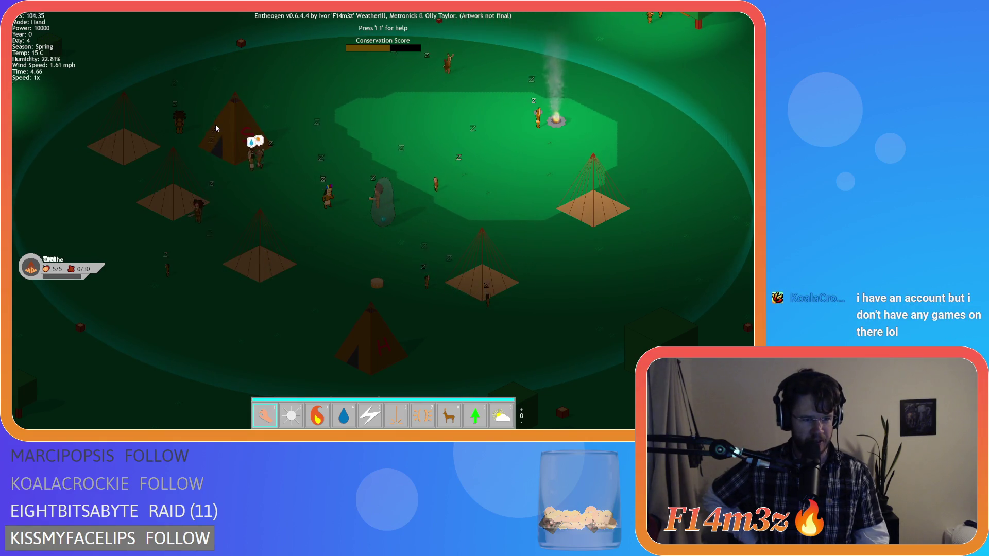
Quit Entheogen from the village map, confirming Yes at the quit prompt.
key("Escape")
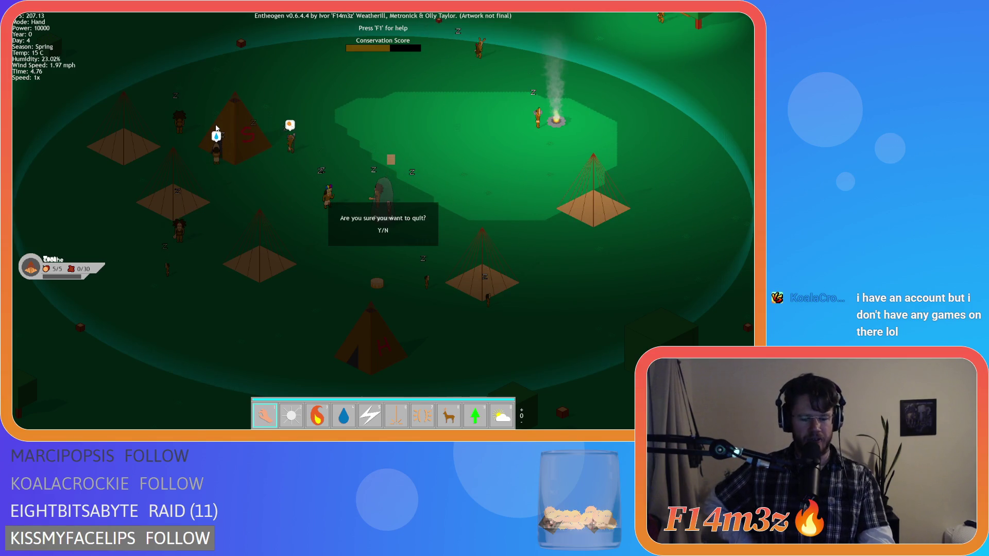
key("y")
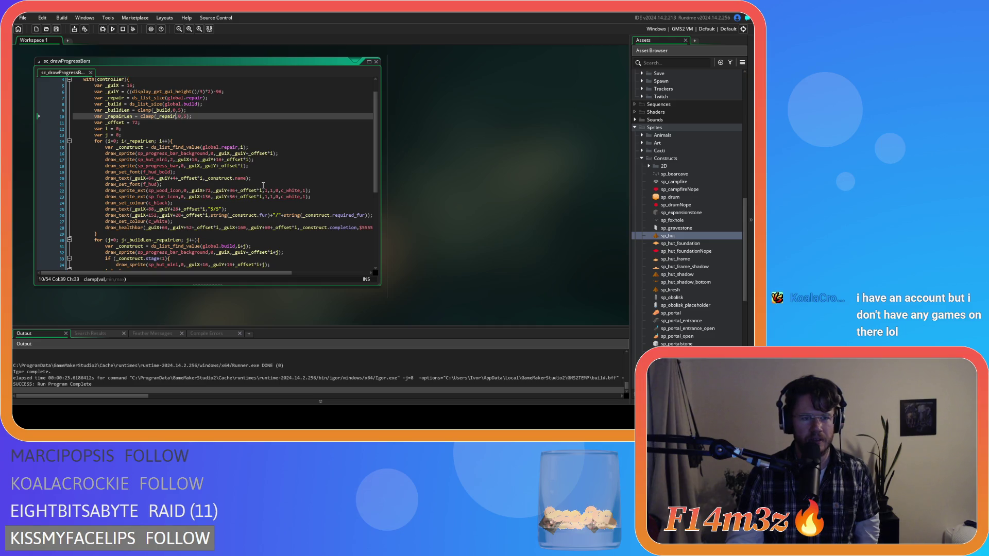
scroll(263, 186, "down", 1)
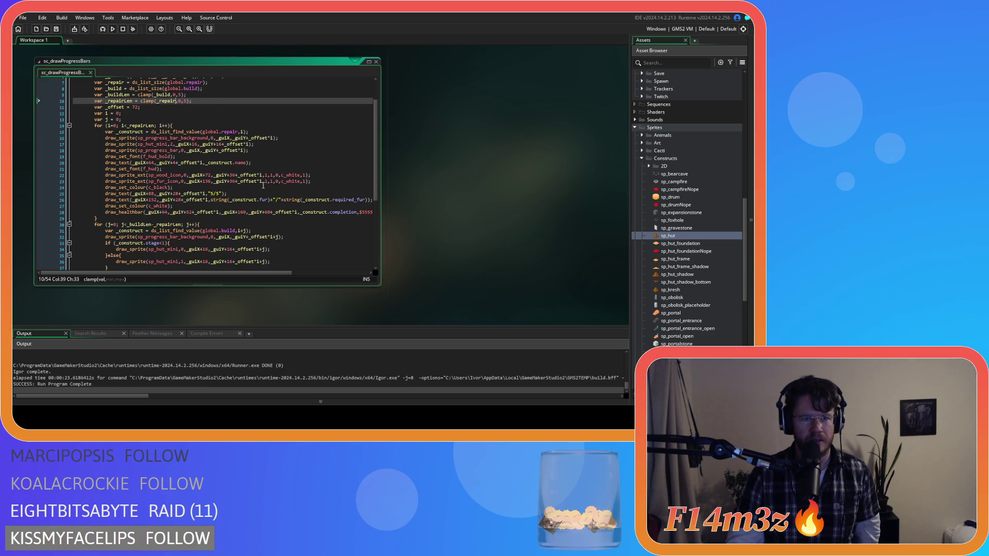
scroll(263, 186, "up", 1)
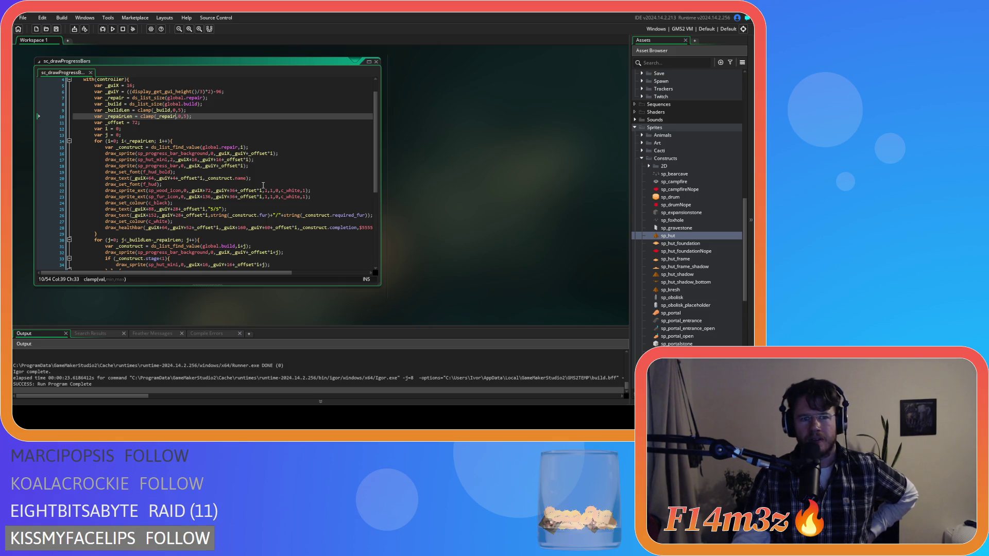
scroll(264, 185, "down", 2)
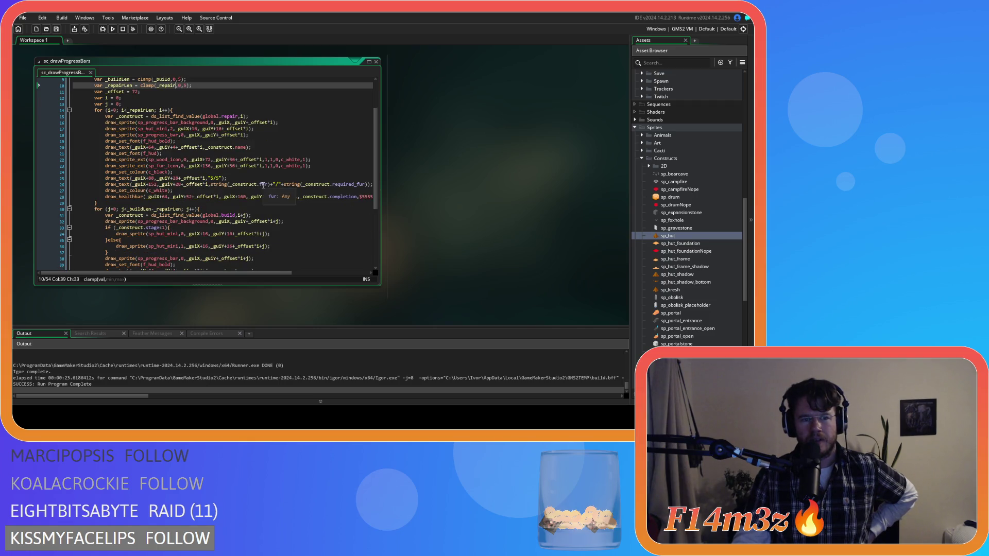
scroll(263, 185, "down", 1)
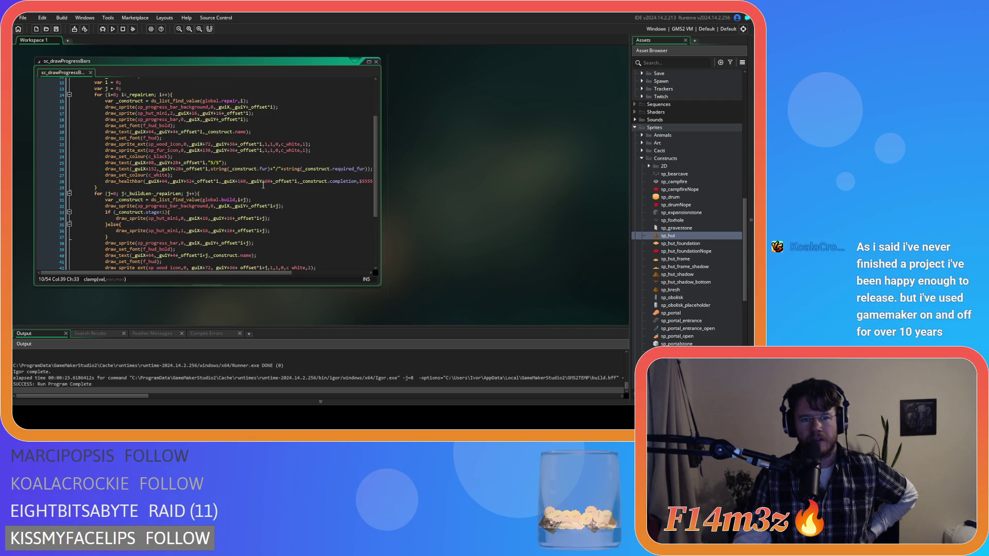
scroll(288, 207, "down", 1)
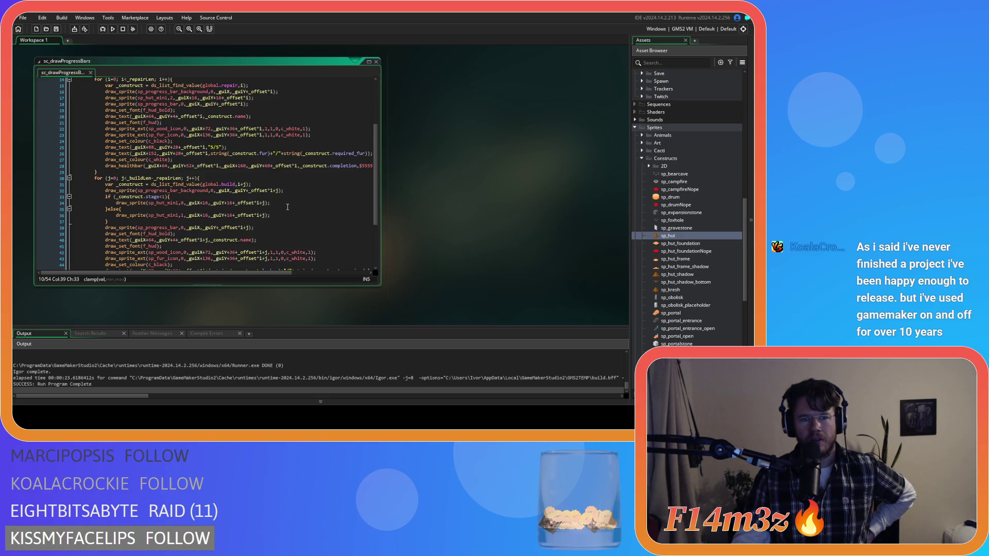
scroll(287, 207, "up", 1)
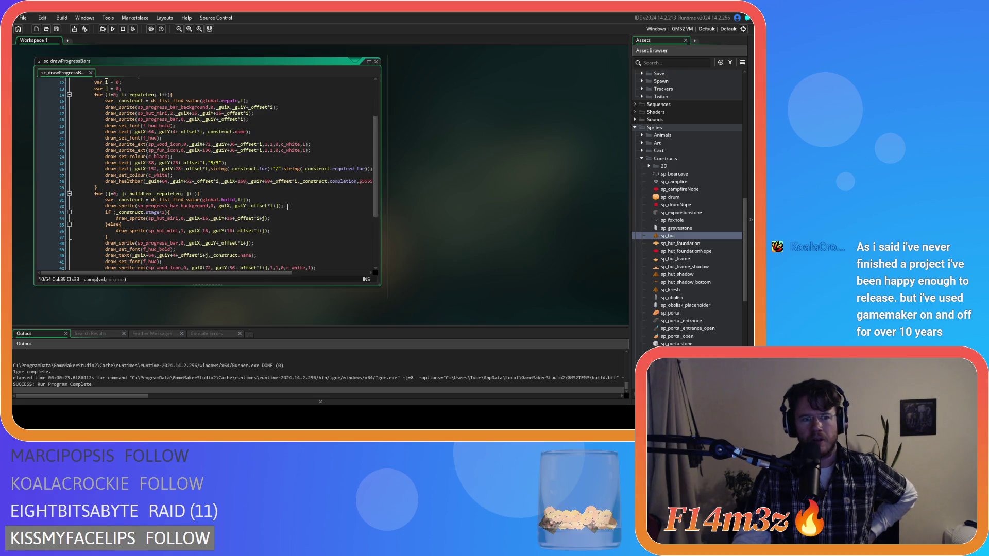
scroll(287, 207, "down", 1)
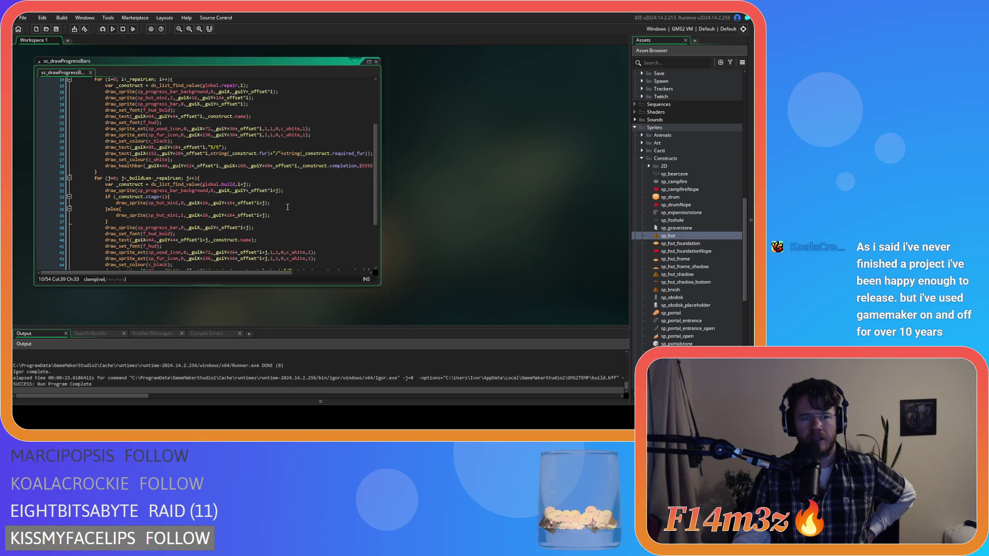
scroll(287, 206, "up", 1)
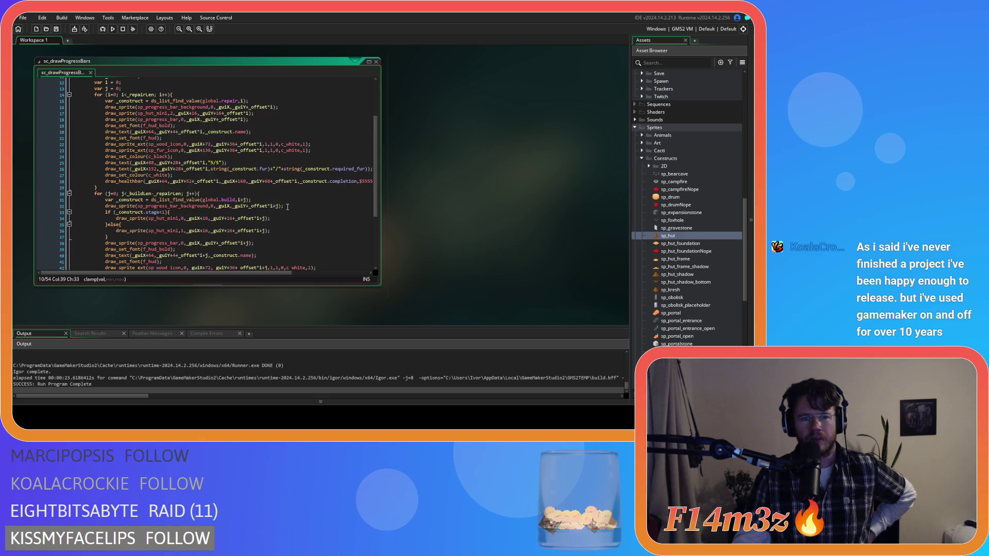
scroll(287, 207, "down", 1)
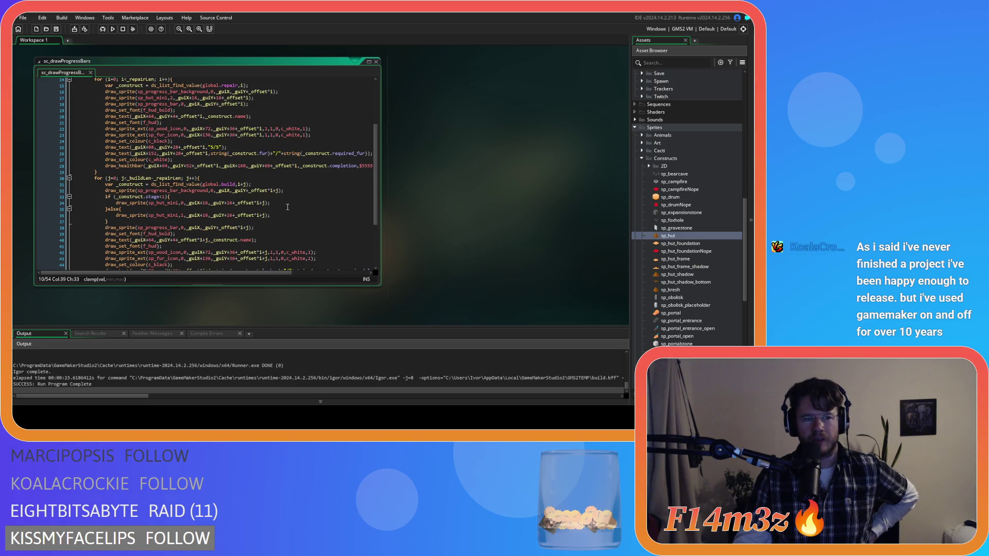
scroll(288, 206, "up", 1)
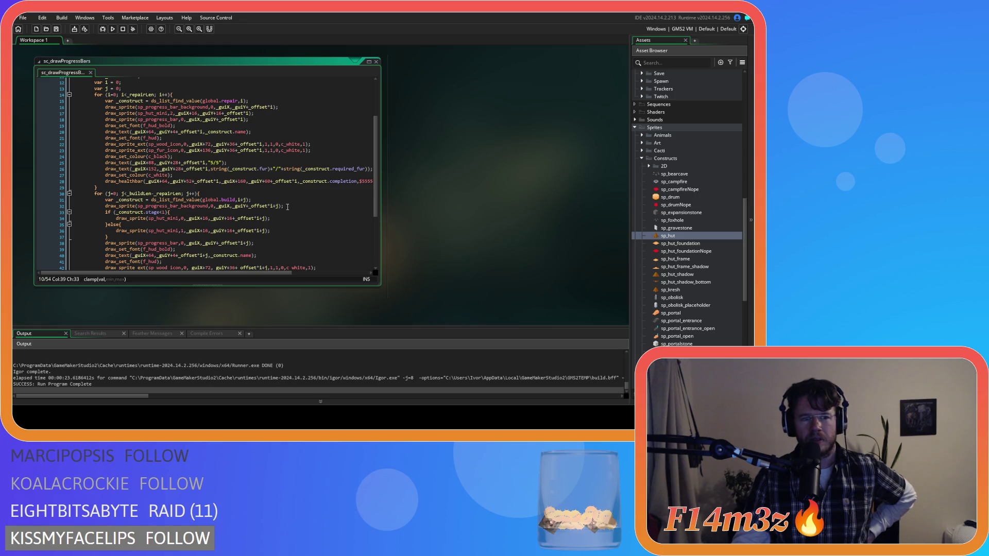
Wrap i+j in parentheses in the offset expressions on lines 32, 34, 36 and 38.
left_click(279, 207)
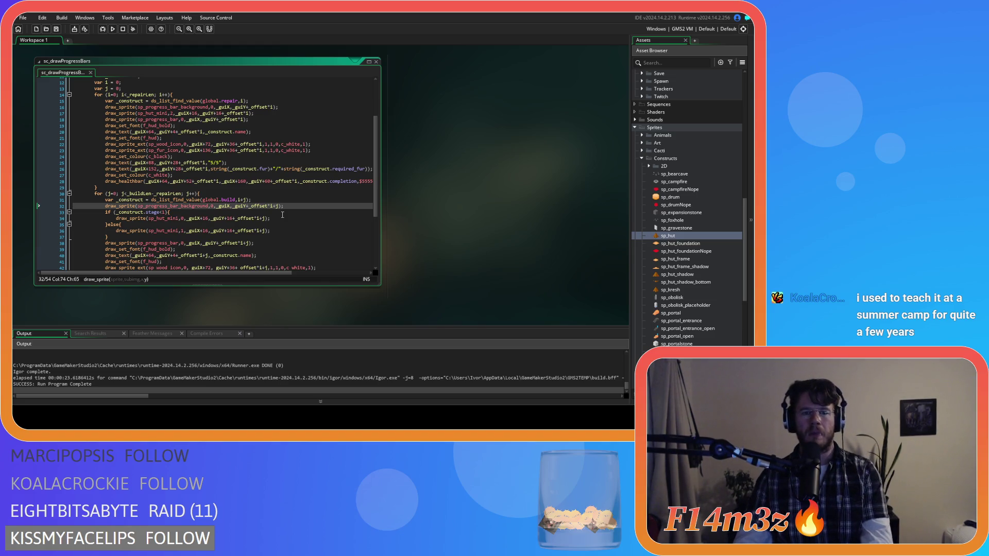
type("(")
key("Right")
key("Right")
key("Right")
type(")")
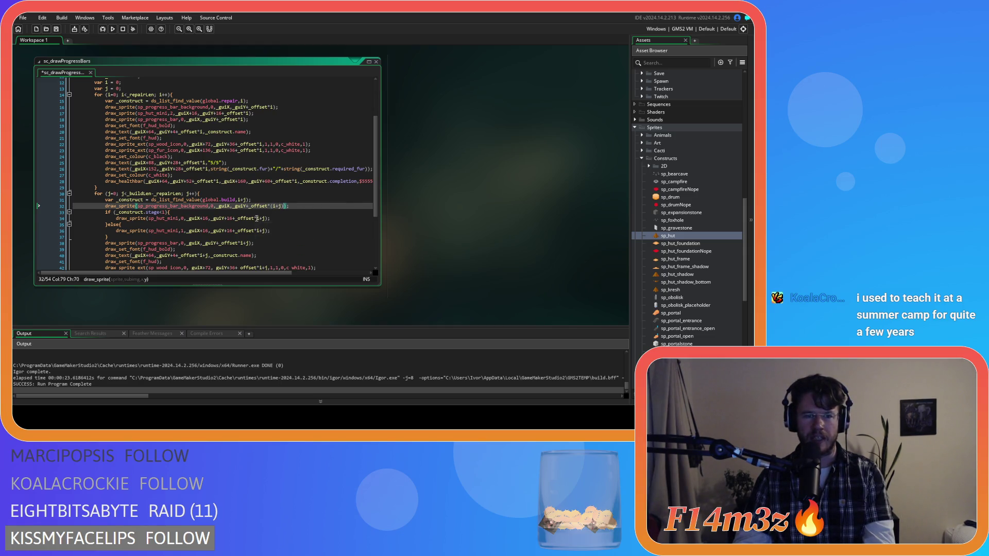
left_click(258, 220)
type("(i+j")
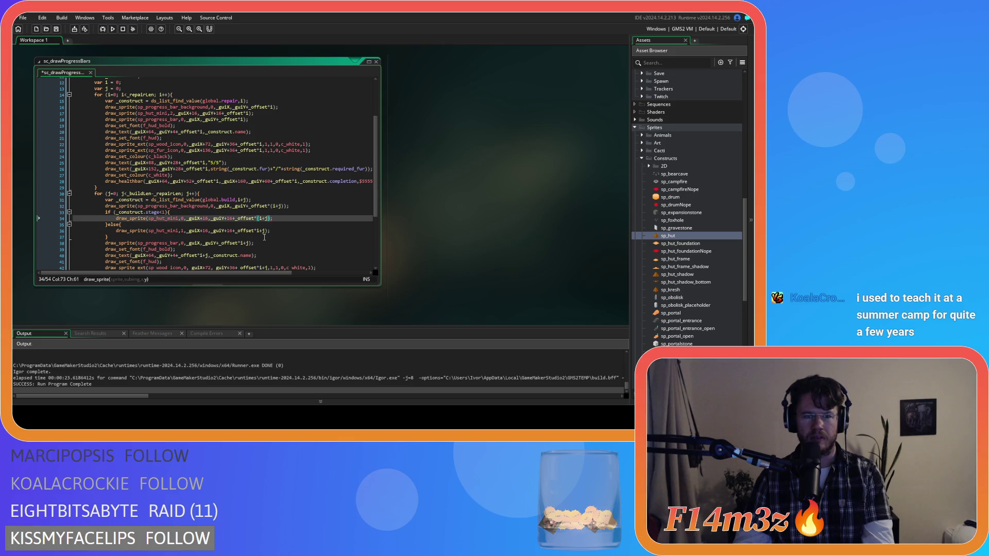
type(")")
left_click(258, 231)
key("Right")
key("Right")
key("Right")
type(")")
scroll(247, 216, "down", 3)
left_click(243, 196)
type("(i+j")
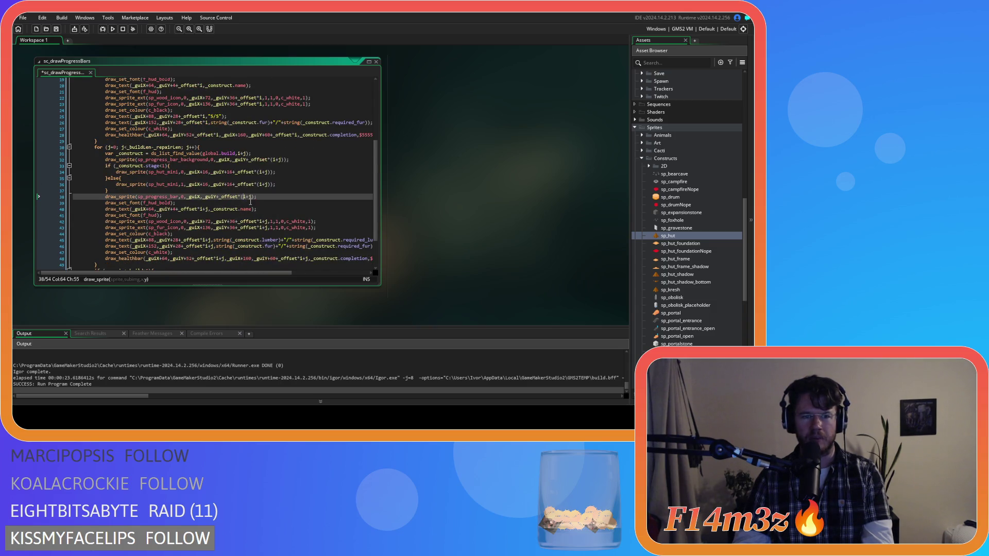
type(")")
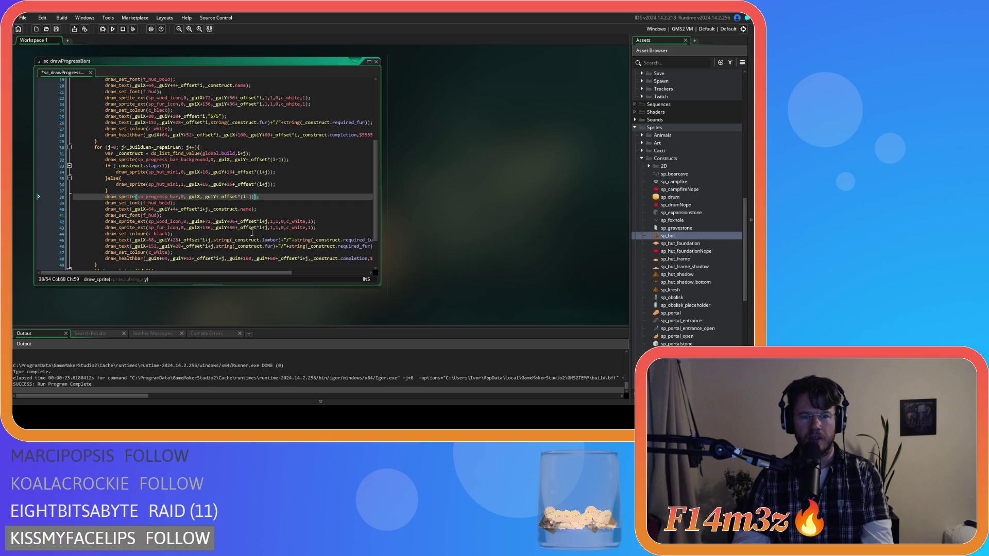
Parenthesize i+j in the offsets on lines 40, 42 and 43.
left_click(201, 209)
type("(")
left_click(211, 210)
type("))")
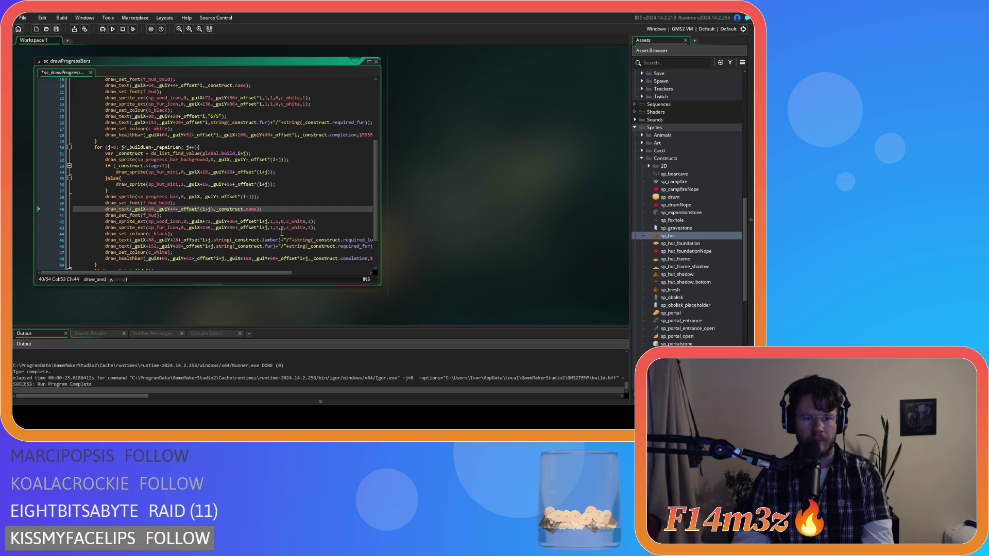
left_click(259, 222)
type("(")
left_click(270, 222)
type(")")
left_click(259, 228)
type("(")
left_click(271, 228)
type(")")
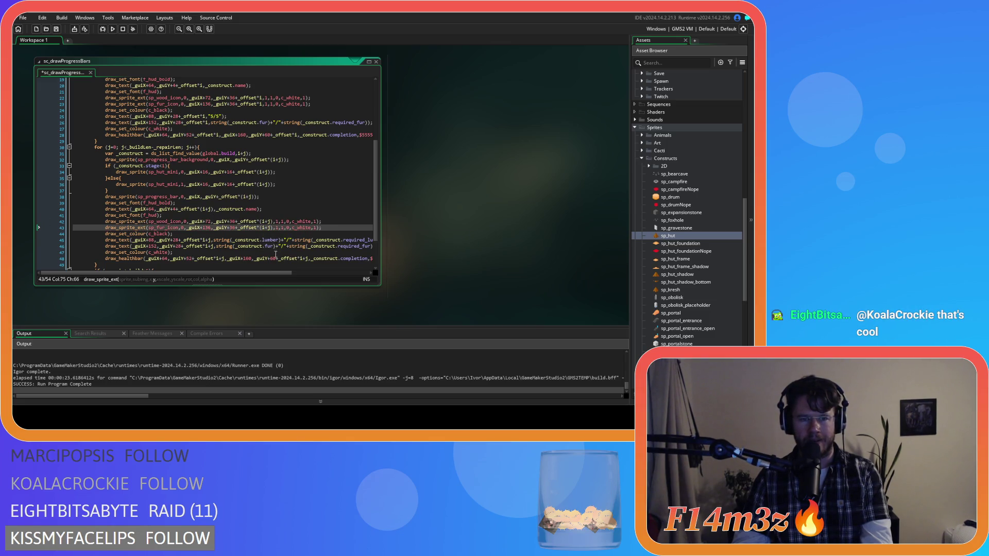
Add parentheses around i+j in the offsets on lines 45 and 46.
left_click(211, 240)
type(")")
left_click(204, 239)
type("(")
left_click(213, 240)
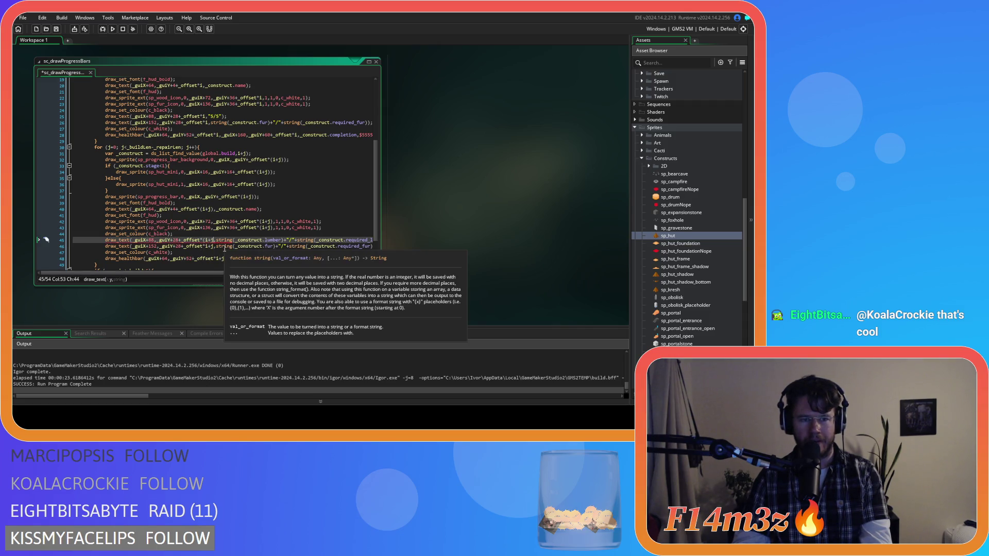
left_click(206, 246)
type("(")
key("Right")
key("Right")
key("Right")
type(")")
left_click(233, 270)
mouse_move(232, 272)
left_mouse_down()
mouse_move(283, 274)
mouse_move(255, 273)
left_mouse_up()
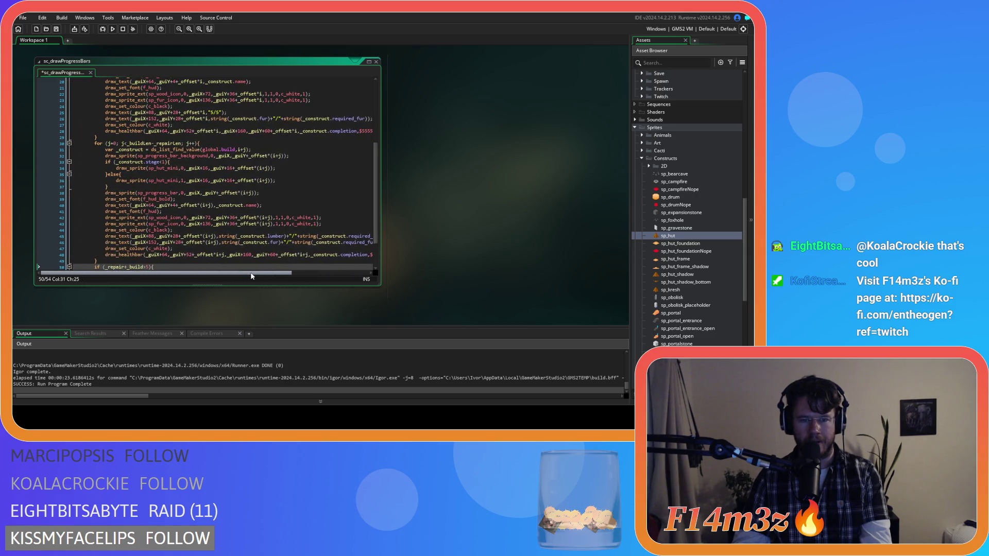
Wrap both i+j offsets in the health bar line 48 in parentheses.
left_click(217, 256)
type("(")
key("Right")
key("Right")
key("Right")
type(")")
left_click(308, 254)
type("(")
key("Right")
key("Right")
key("Right")
type(")")
key("Right")
key("Right")
key("Right")
type(")")
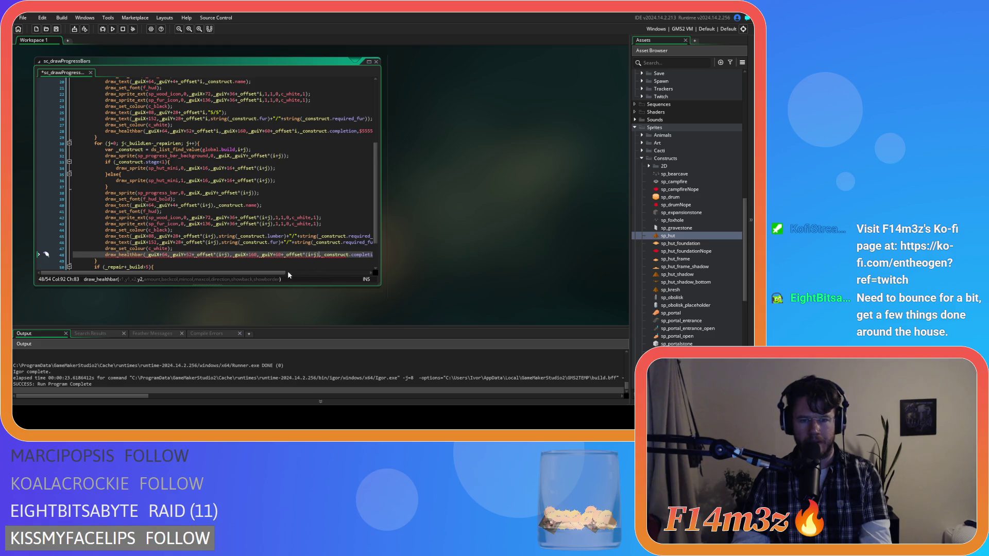
Parenthesize i+j in the remaining-count offset on line 51 and save the script.
scroll(288, 271, "down", 2)
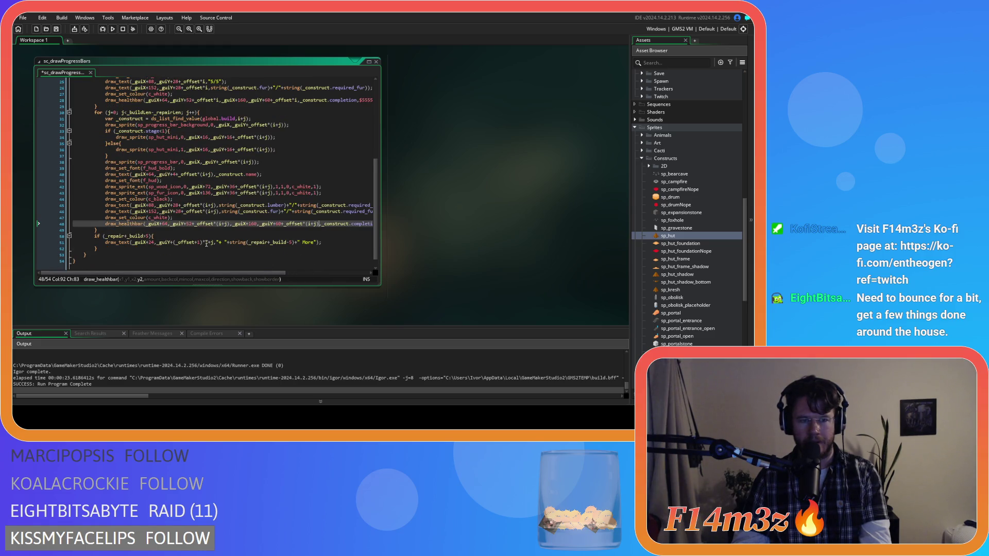
left_click(207, 242)
type("(")
key("Right")
key("Right")
key("Right")
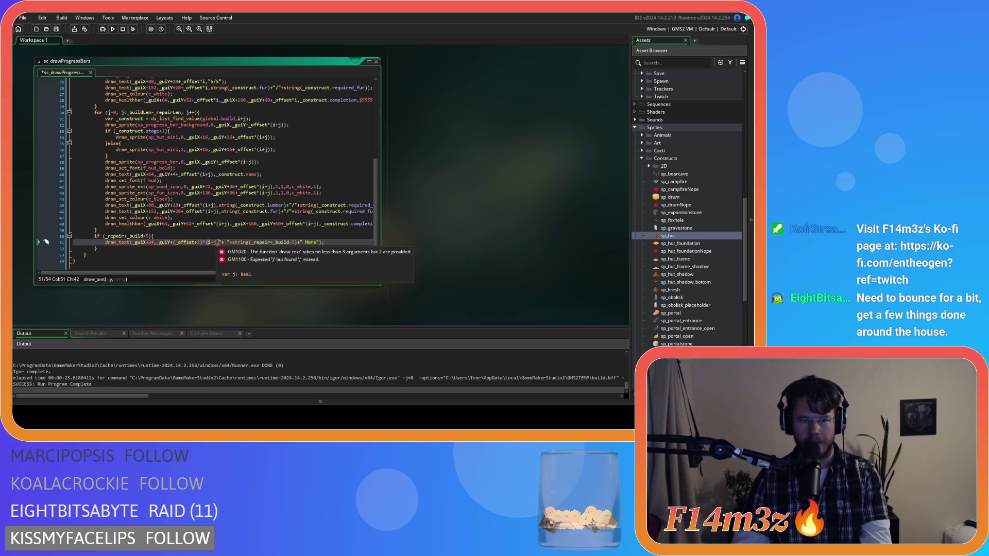
type("),")
mouse_move(238, 274)
left_mouse_down()
mouse_move(323, 276)
mouse_move(253, 271)
left_mouse_up()
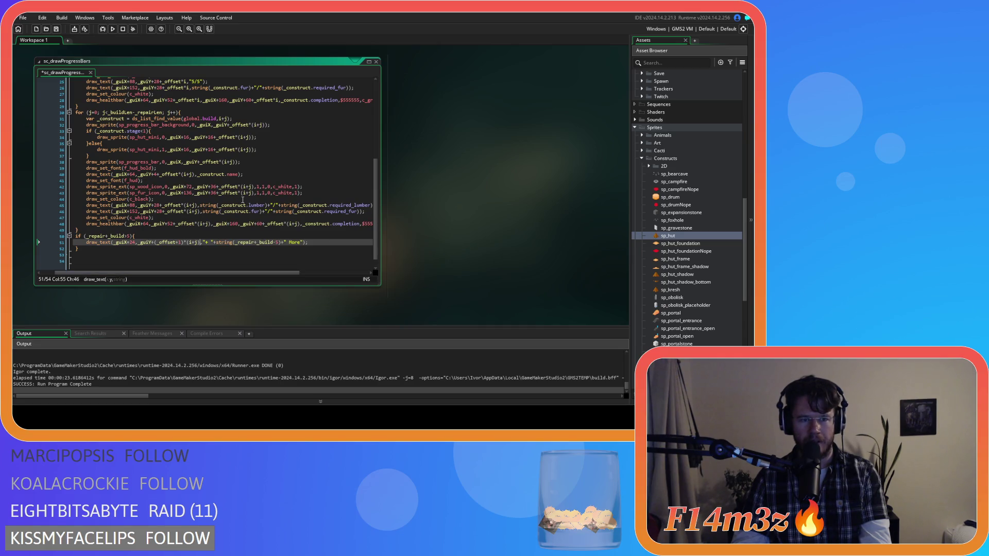
left_click(258, 162)
key("ctrl+s")
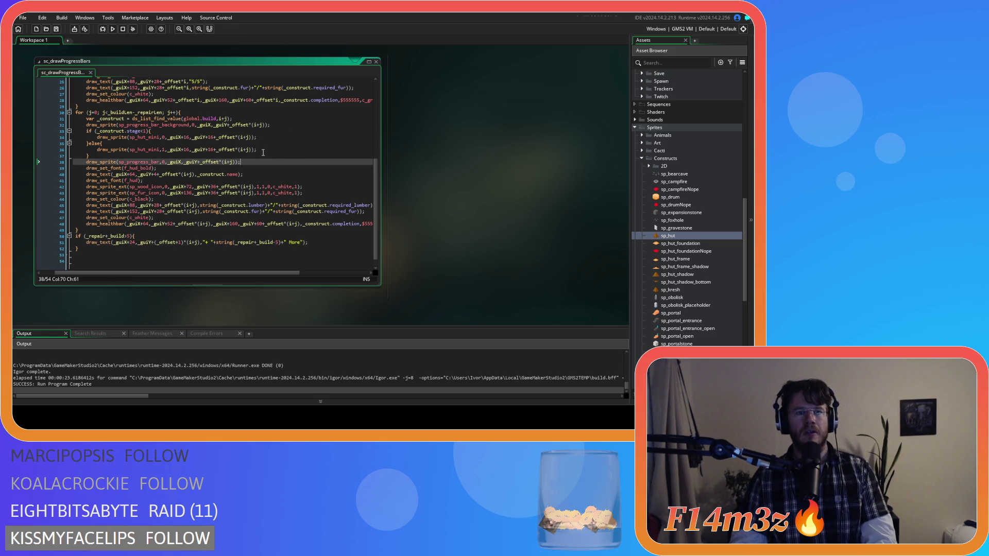
left_click(227, 119)
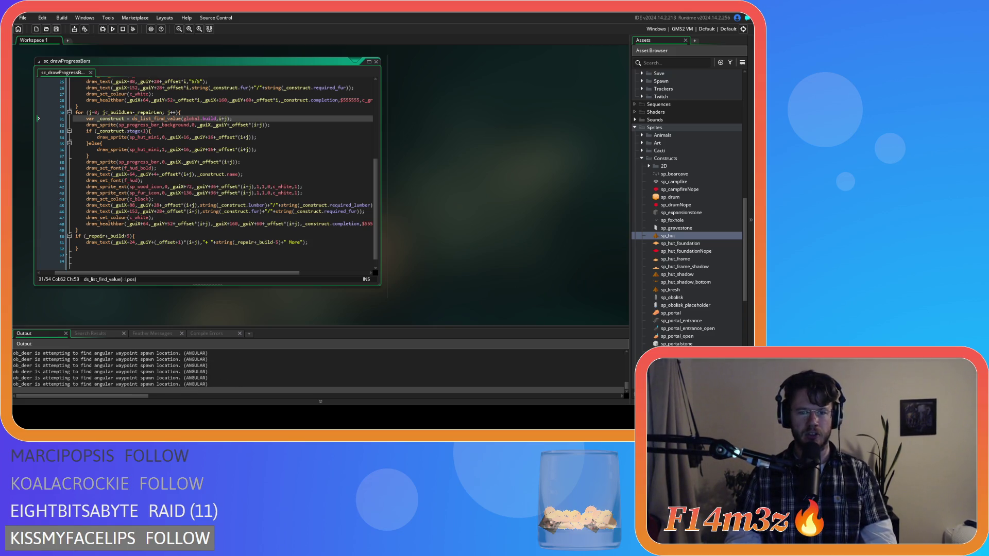
Switch over to the running Entheogen game window.
key("alt+Tab")
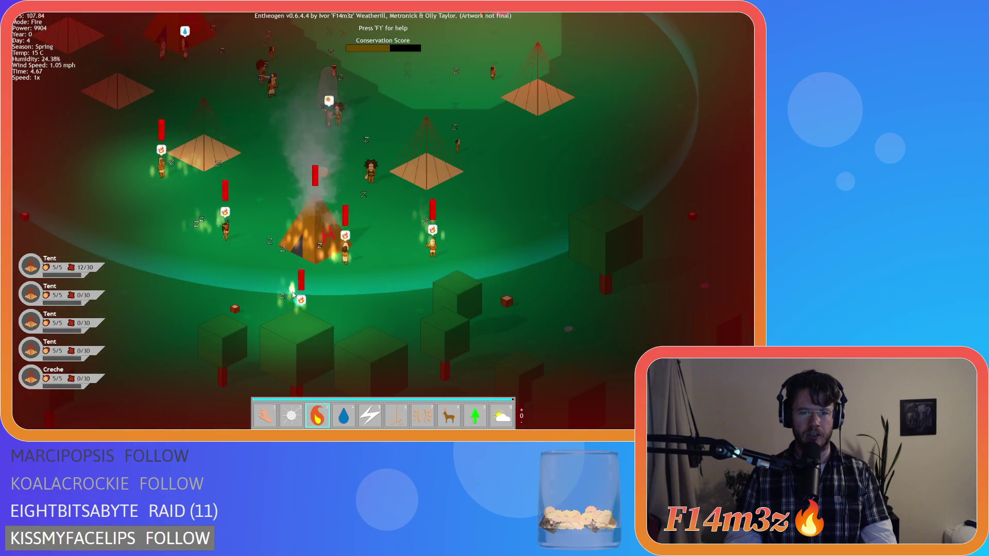
Switch from Fire to Hand mode and pan the camera up to the burning Sleeping Tent.
key("1")
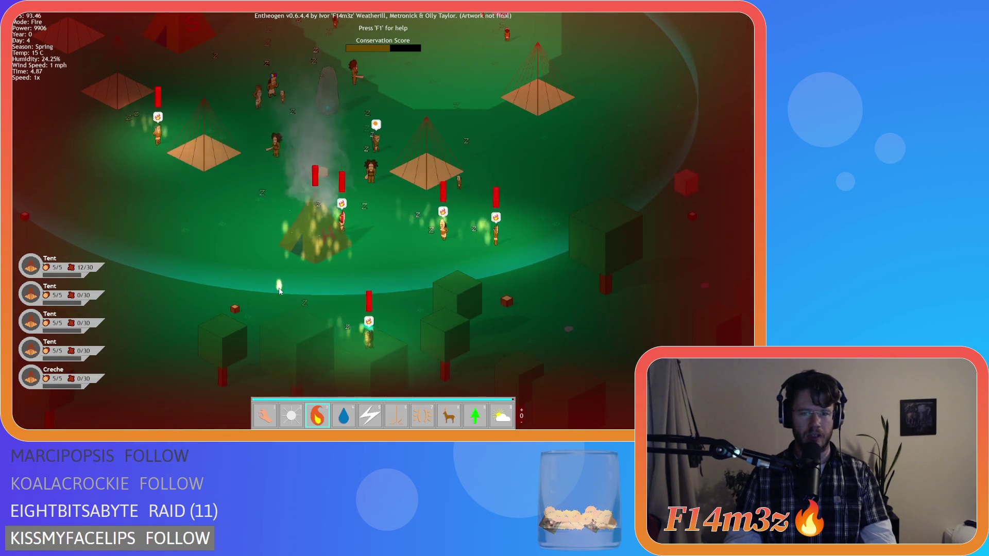
key("w")
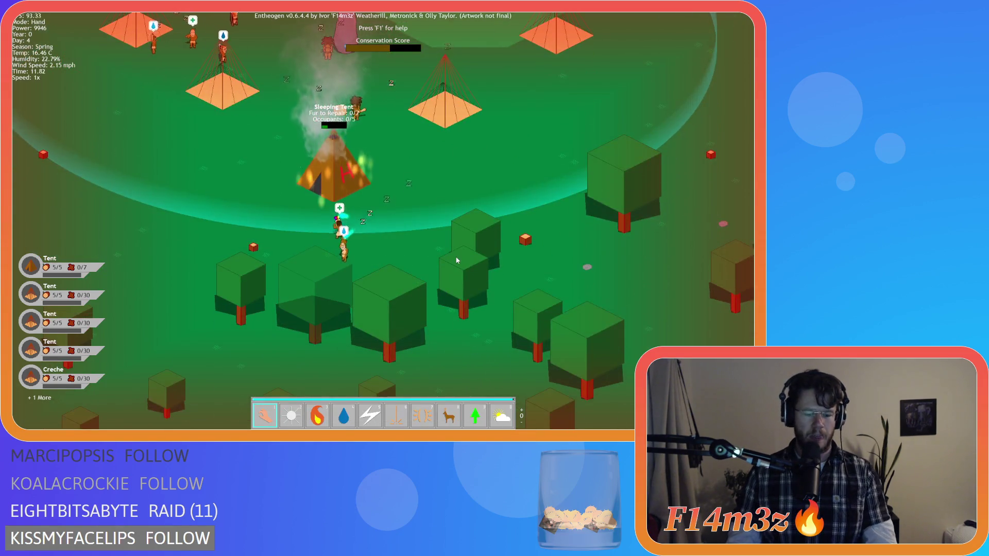
key("w")
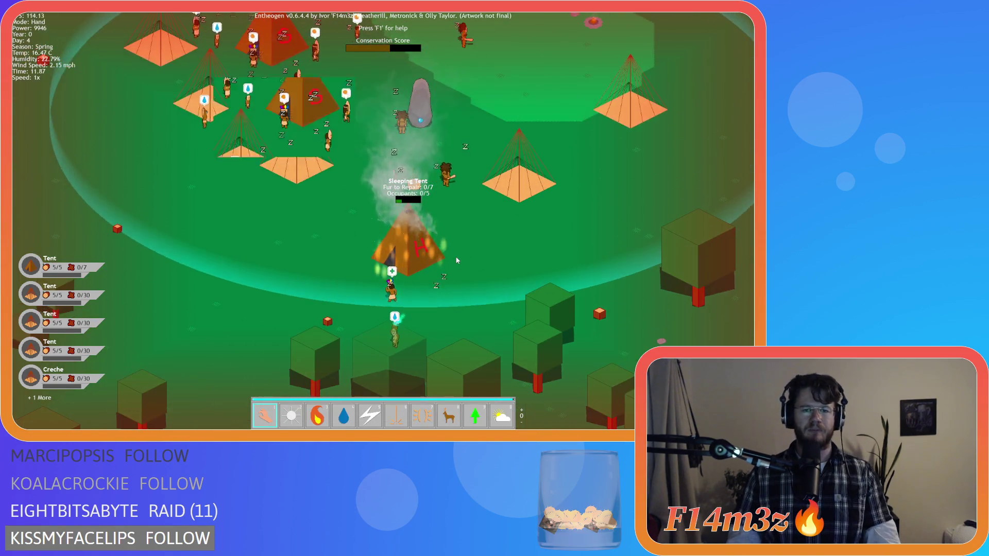
key("t")
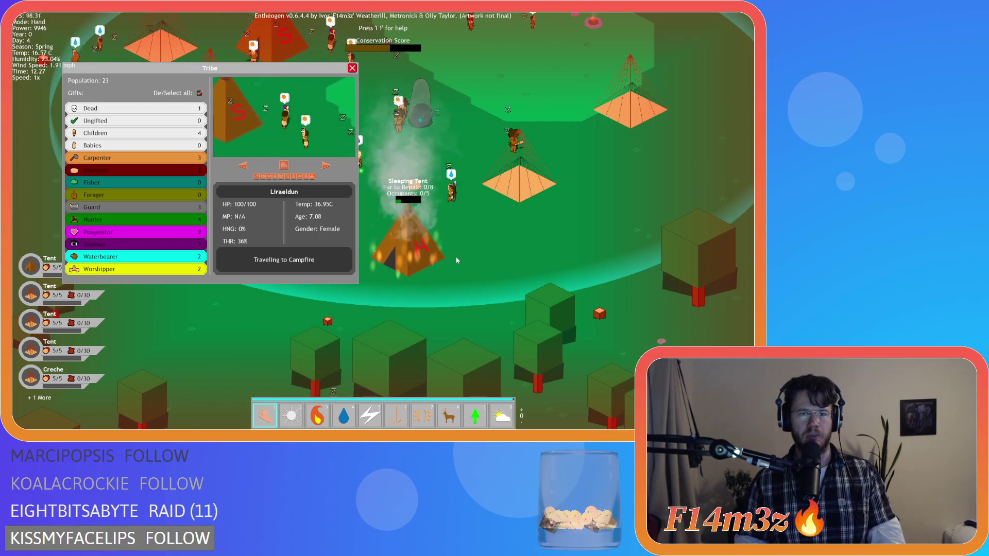
key("t")
key("t")
key("w")
key("a")
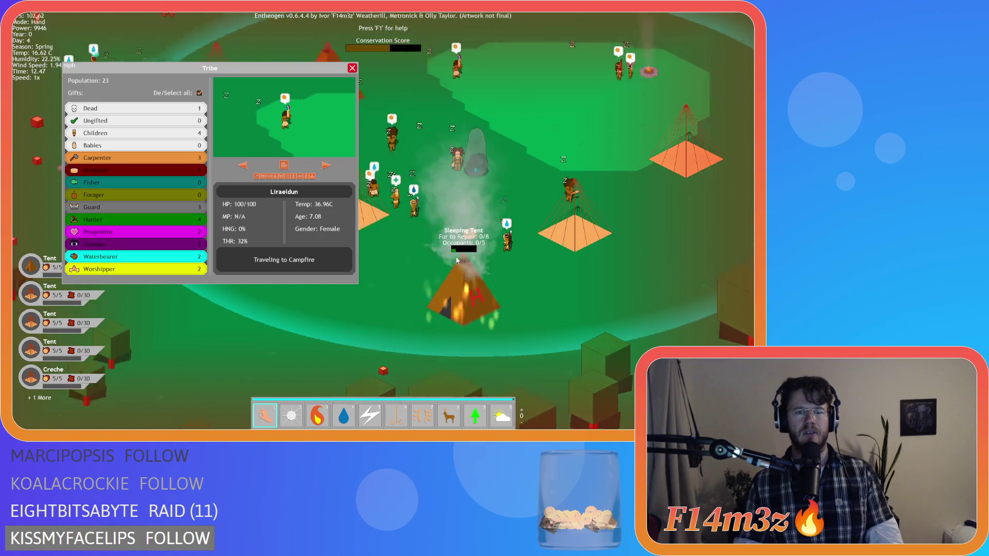
key("s")
key("t")
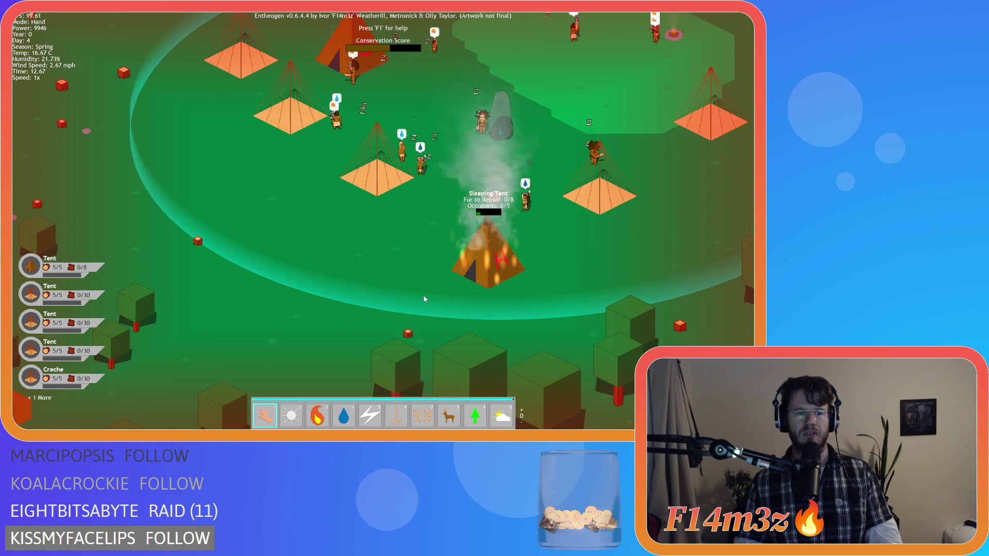
key("t")
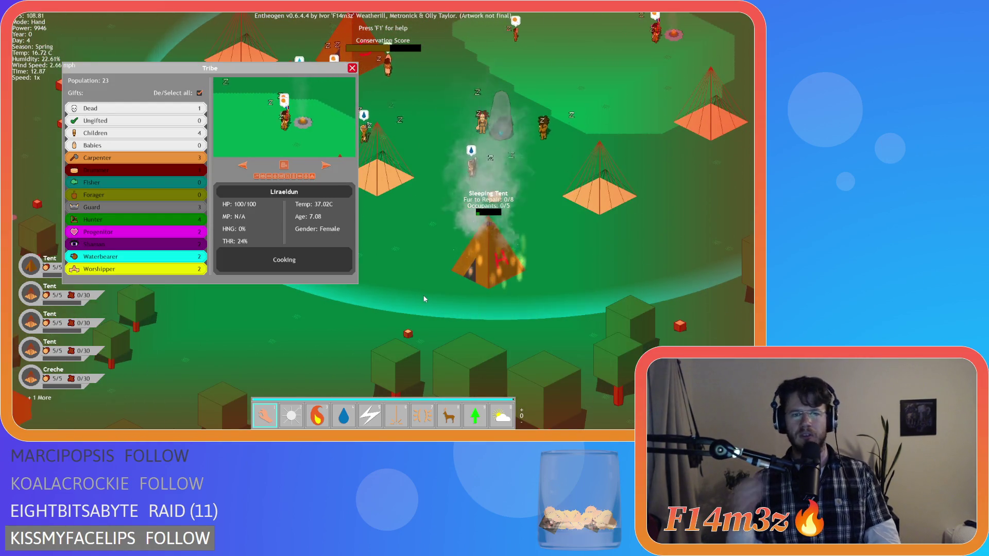
key("t")
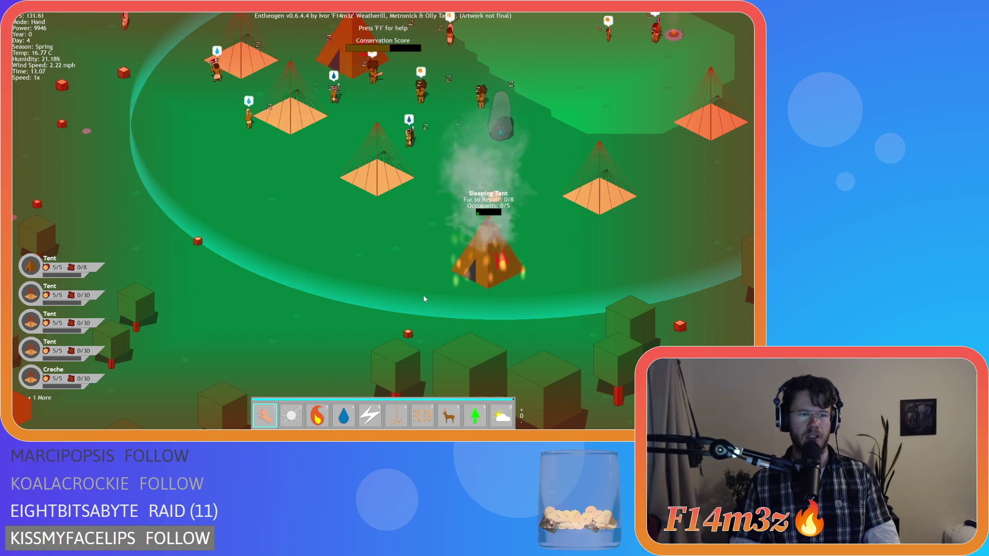
key("w")
key("d")
key("s")
key("a")
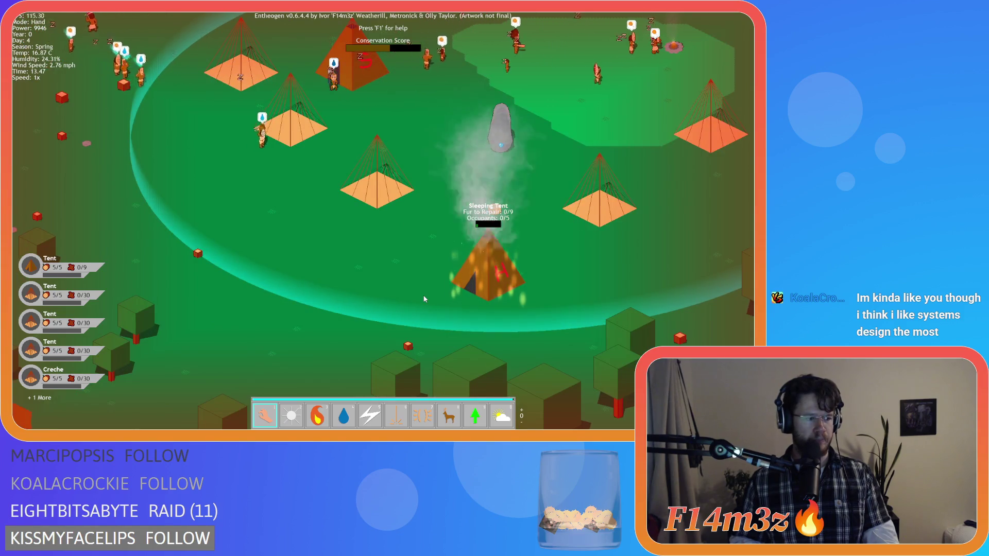
key("s")
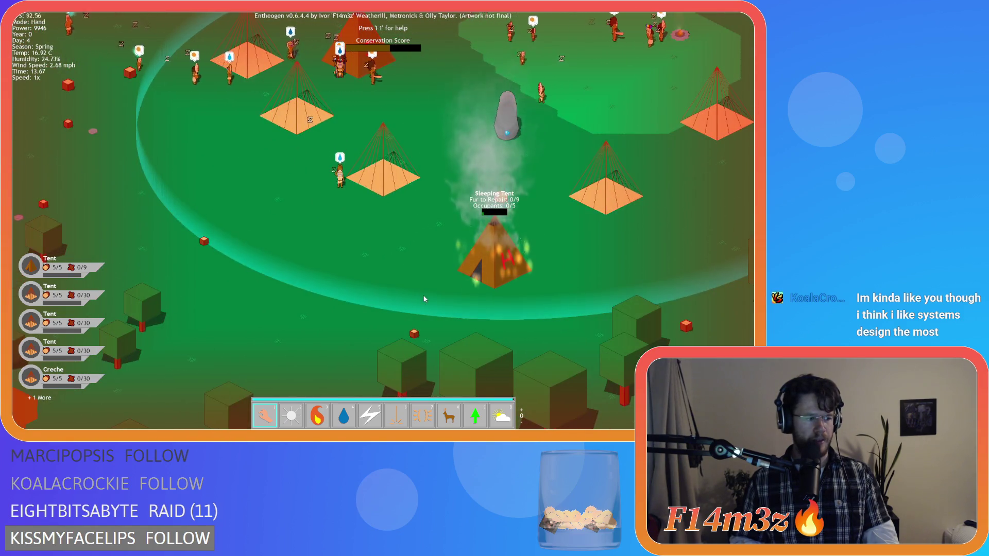
key("w")
key("d")
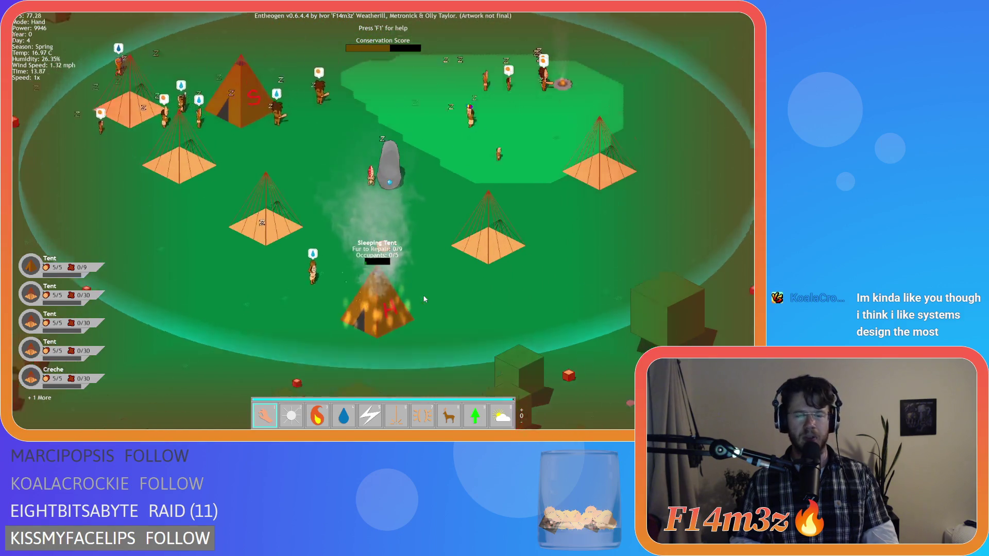
Pan around the village watching the new tent's lumber fill, then quickload the save with F9.
key("s")
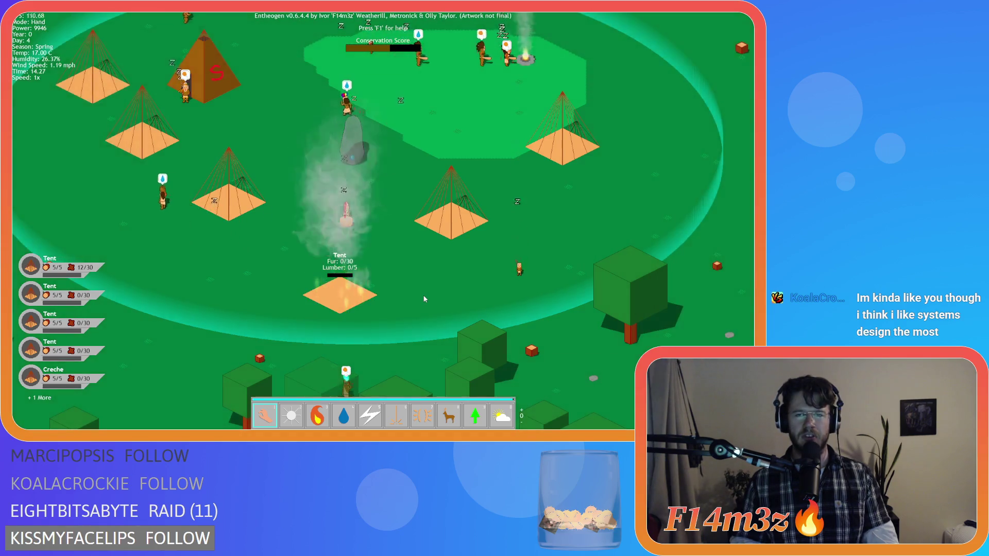
key("w")
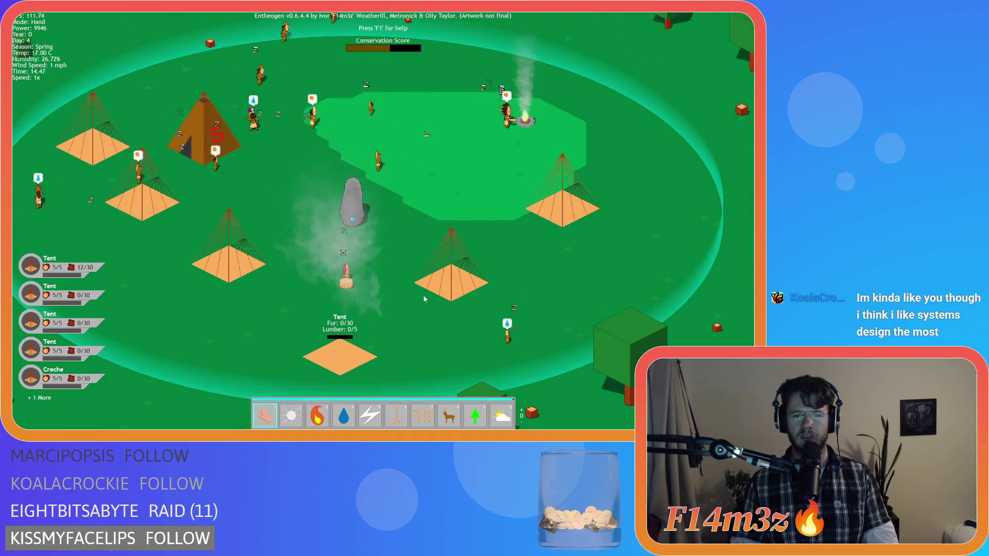
key("d")
key("a")
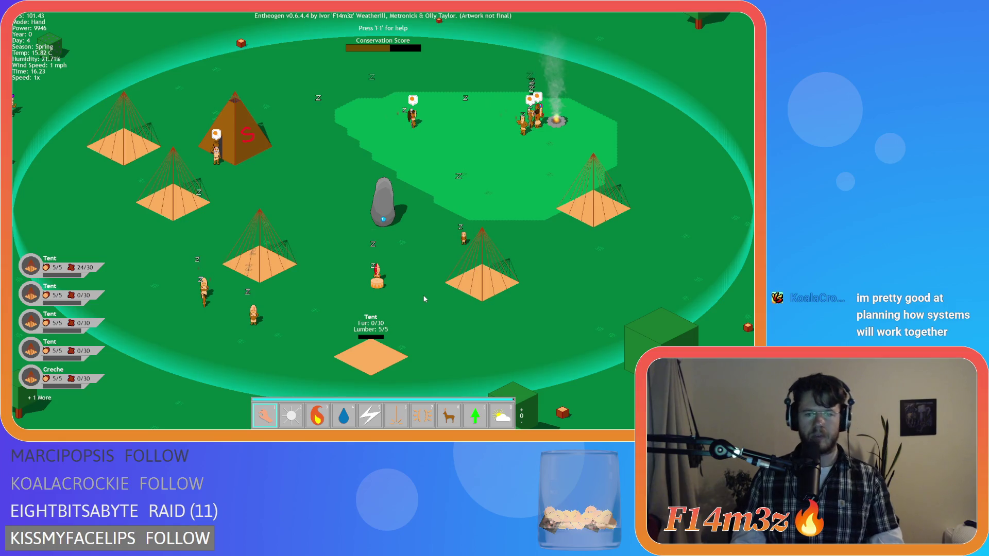
key("F9")
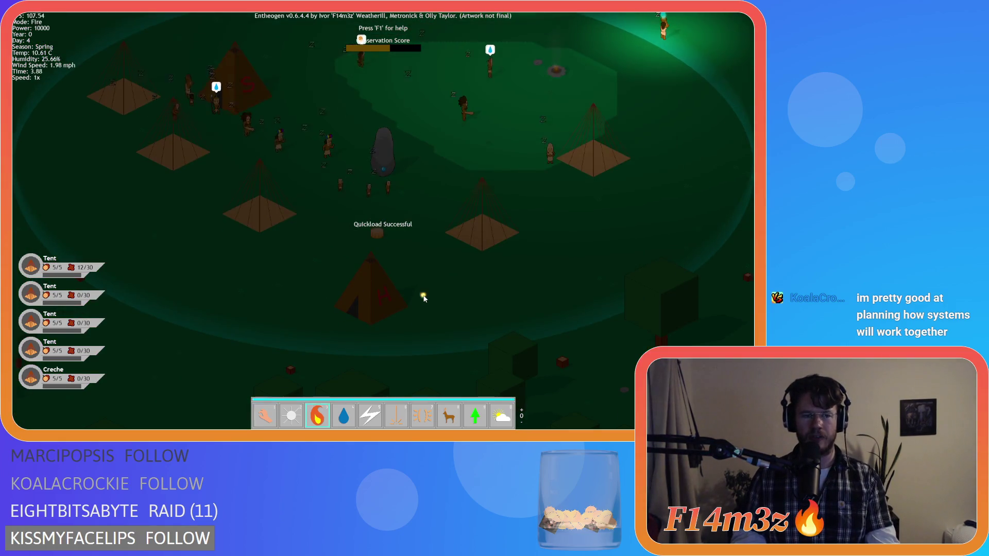
mouse_move(358, 284)
left_mouse_down()
mouse_move(440, 328)
mouse_move(435, 344)
left_mouse_up()
key("4")
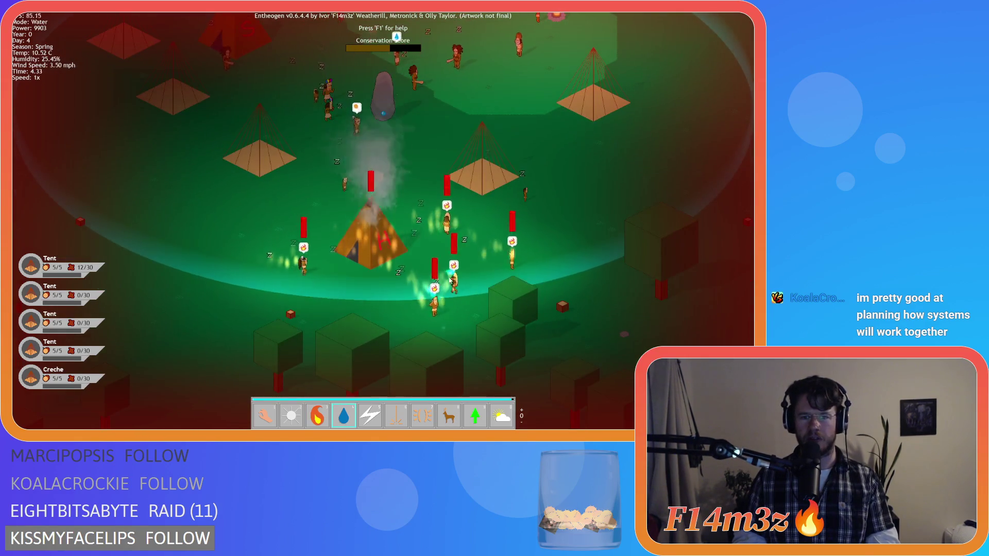
mouse_move(451, 280)
left_mouse_down()
mouse_move(576, 222)
mouse_move(487, 296)
mouse_move(471, 268)
mouse_move(297, 327)
mouse_move(299, 309)
mouse_move(338, 314)
left_mouse_up()
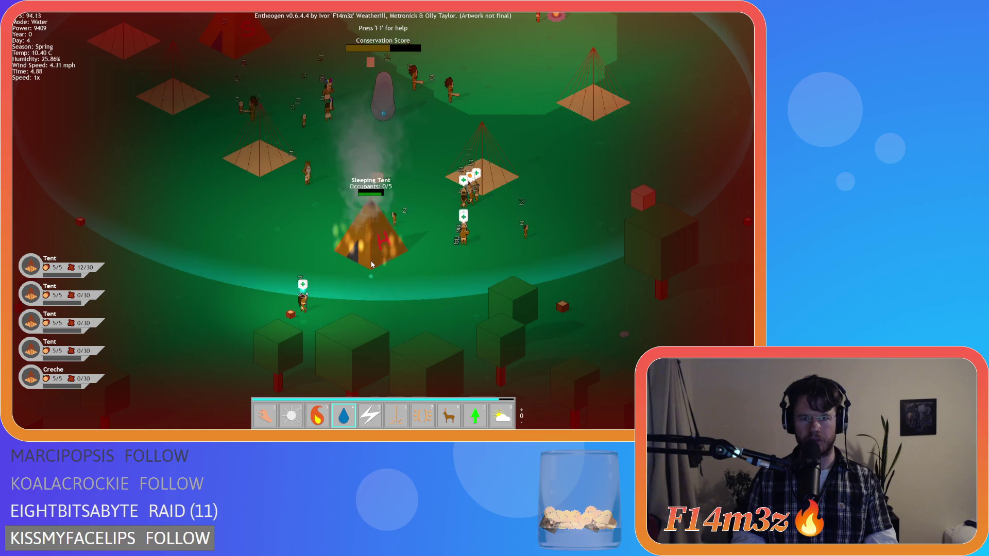
left_click_drag(382, 248, 361, 319)
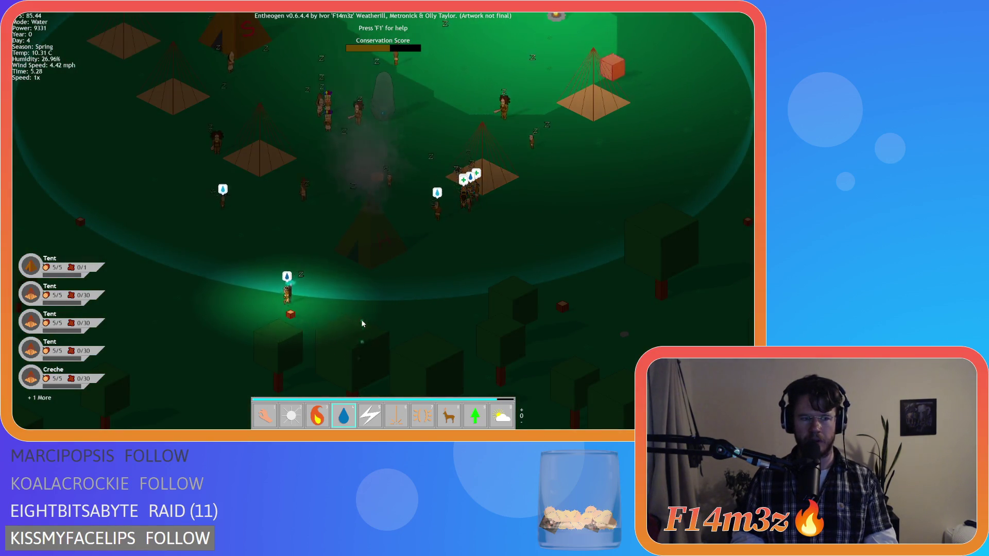
key("1")
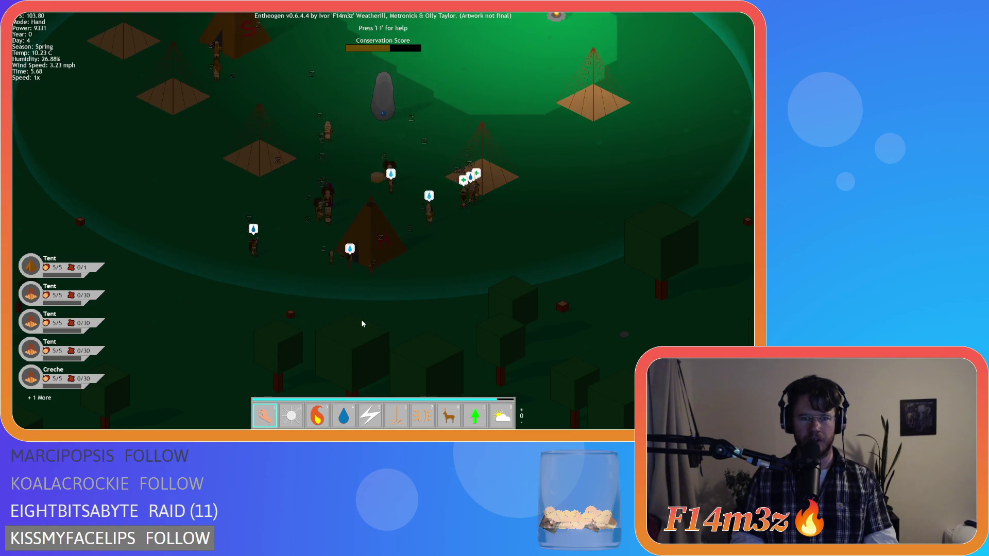
key("w+d")
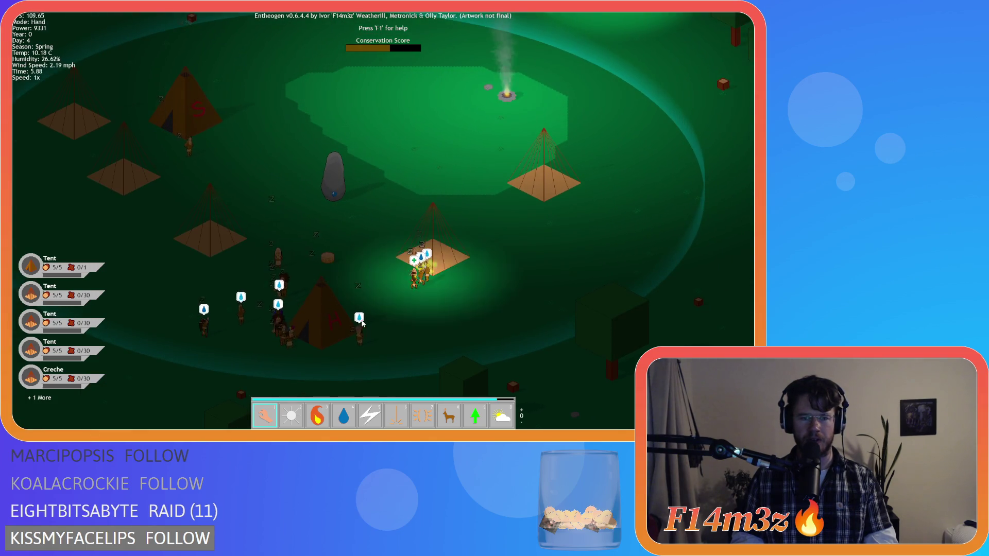
key("s+a")
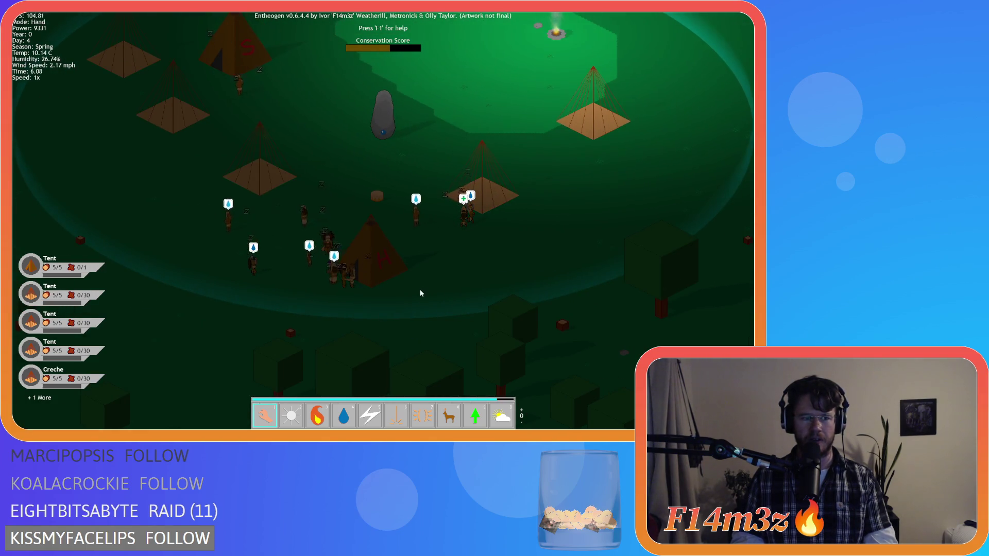
key("a")
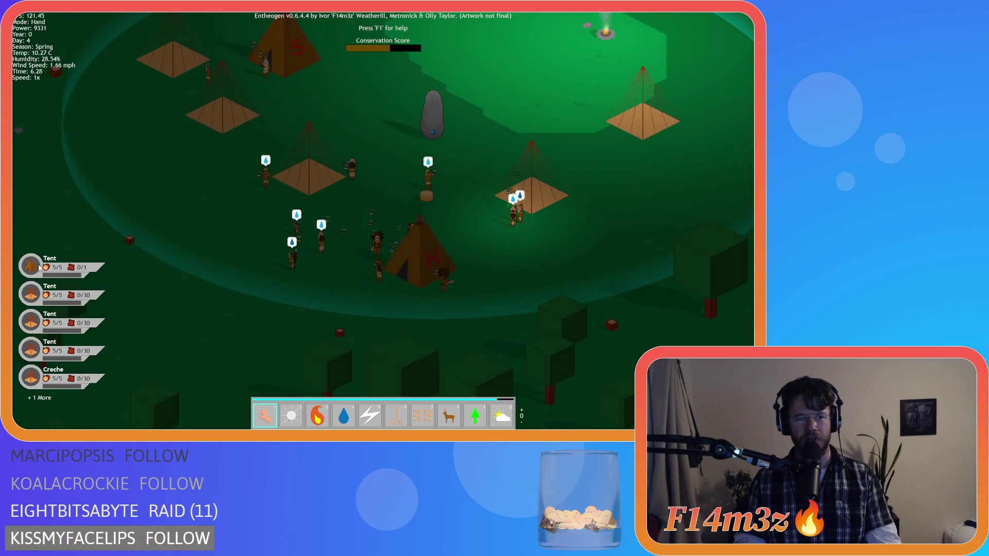
key("a")
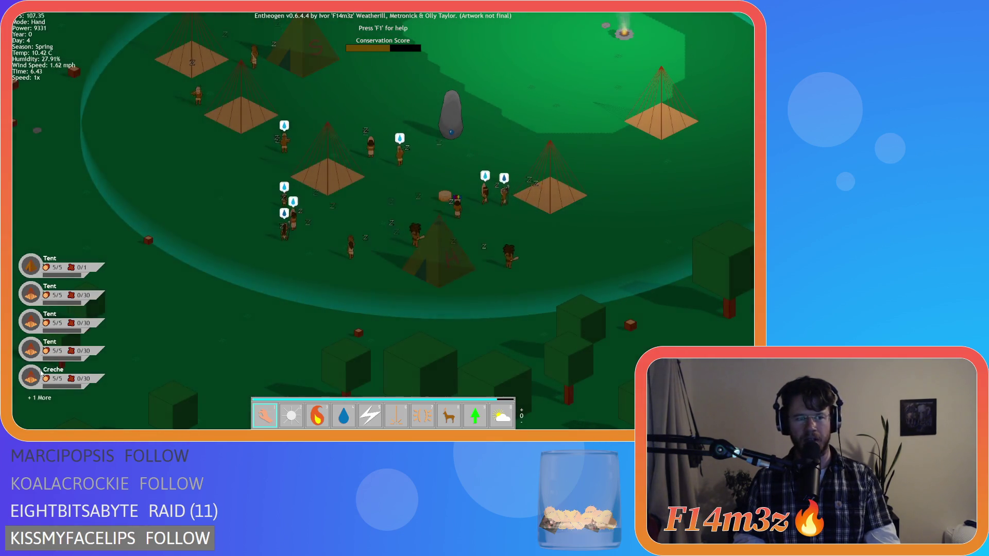
key("d")
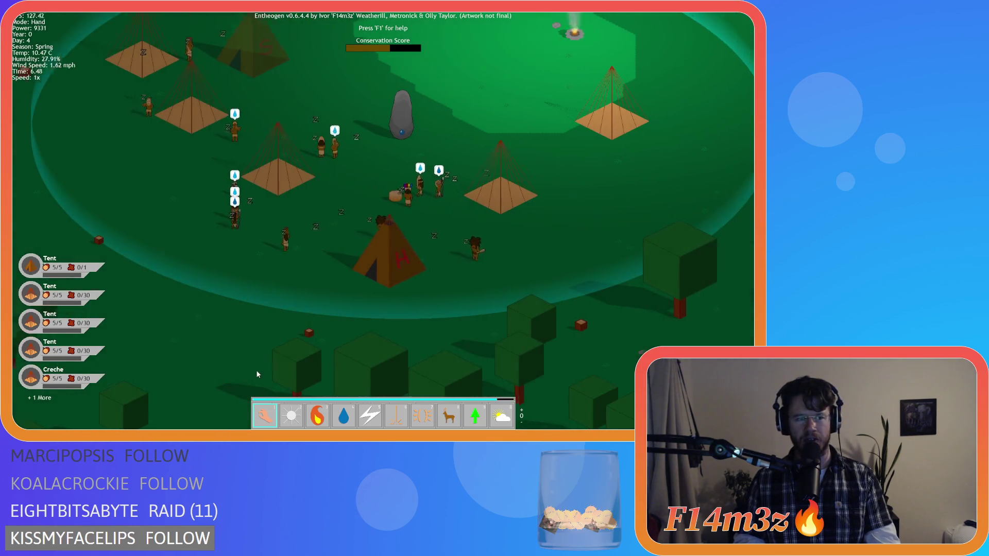
key("a")
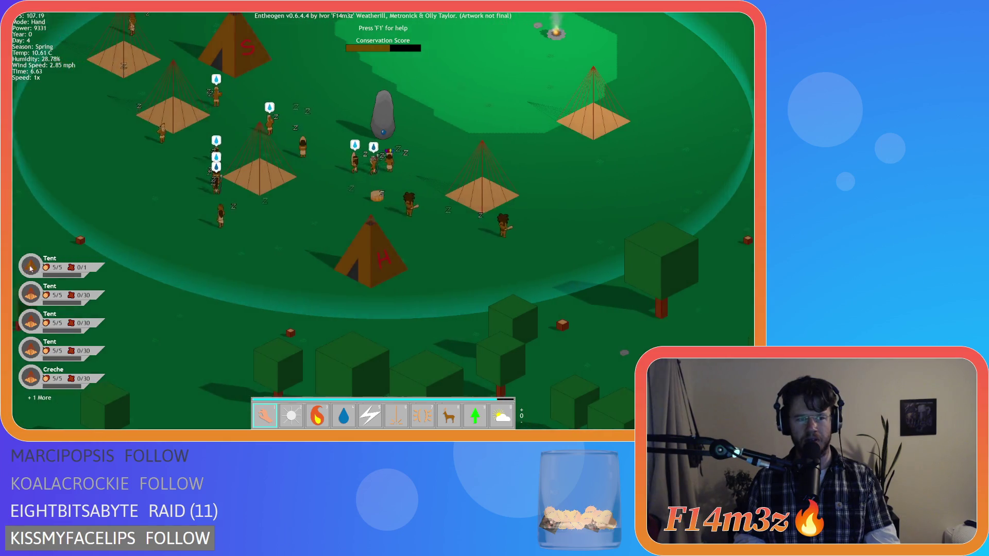
key("a")
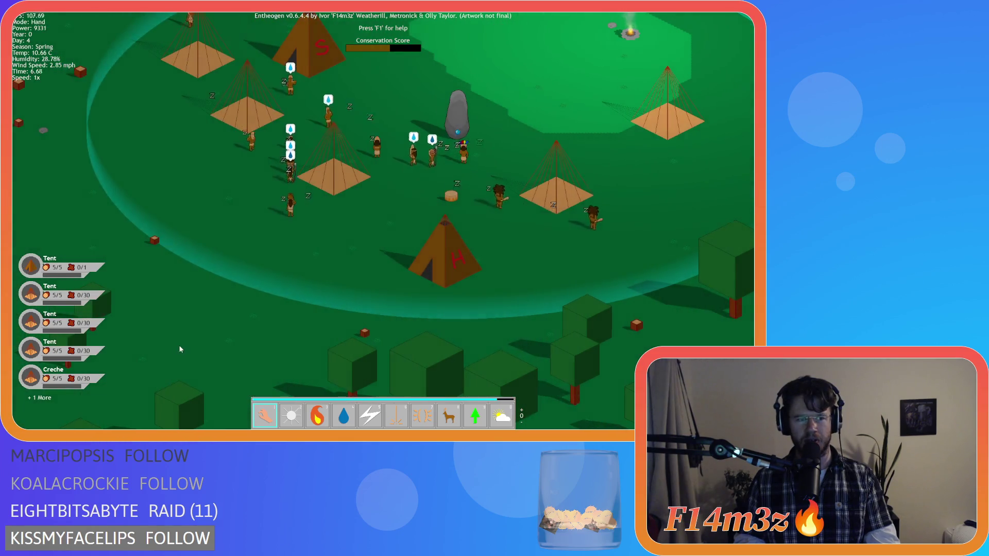
key("d")
key("d")
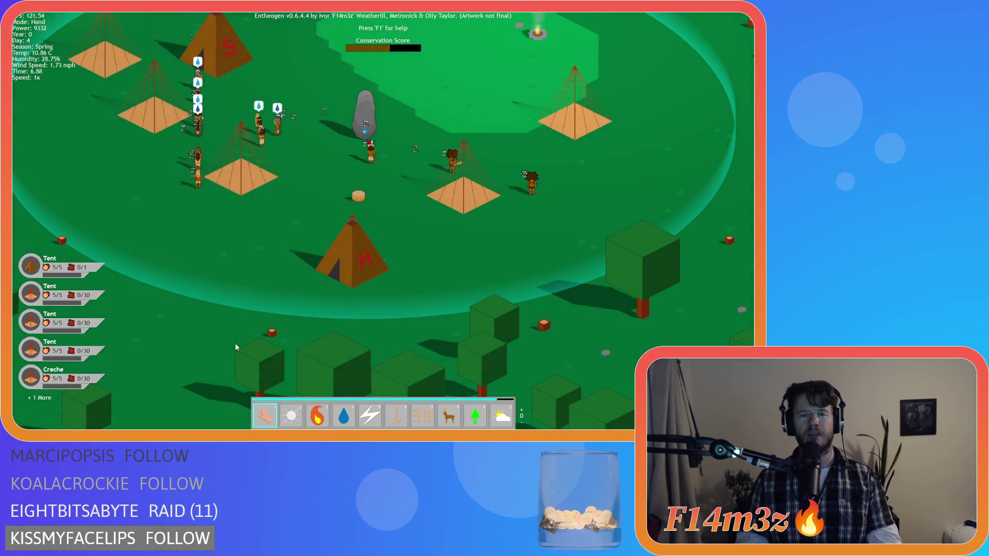
key("a")
key("w")
key("d")
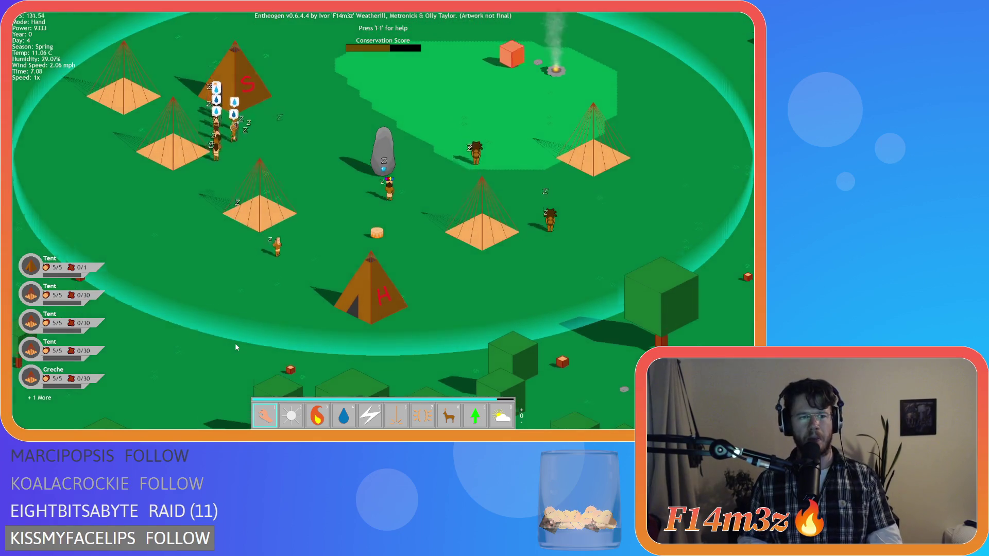
key("s")
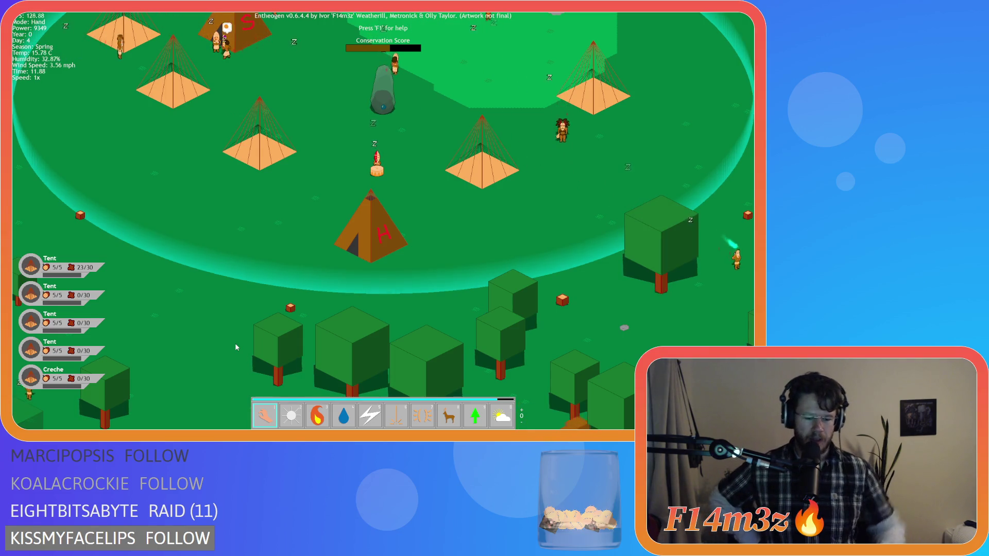
Quickload the saved game with F9, returning to night at clock 3.78.
key("F9")
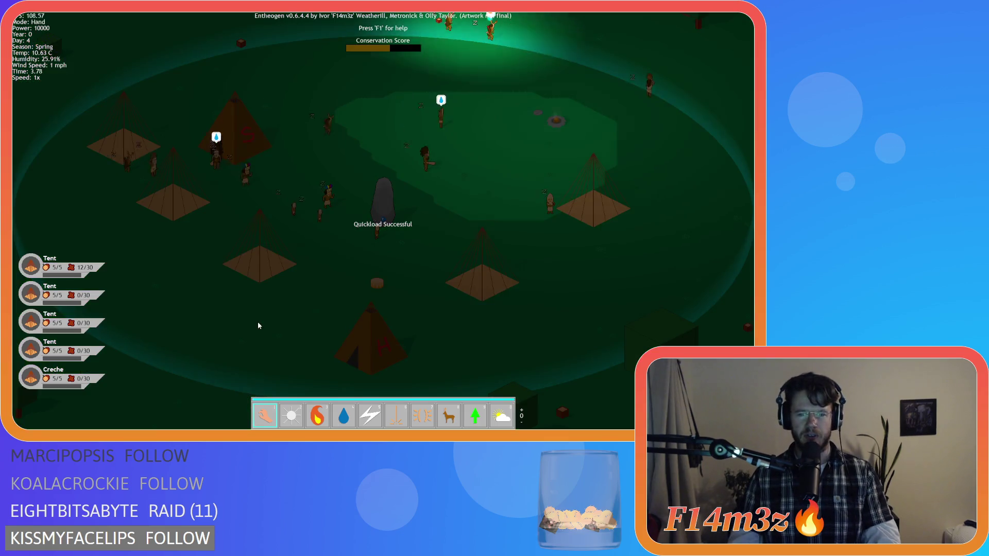
Set the central tent on fire, then switch to Water and splash the burning villagers.
key("3")
left_click(380, 319)
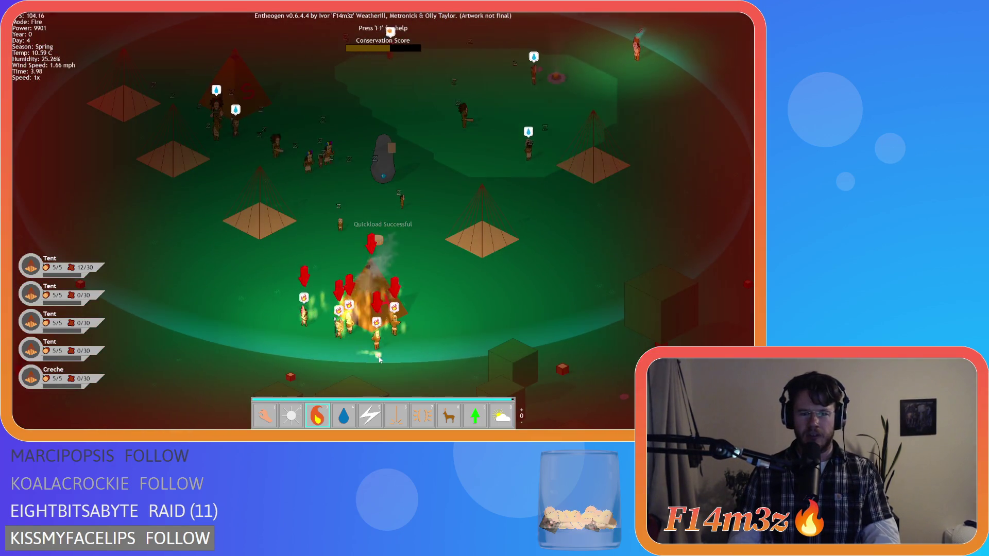
key("4")
left_click(416, 302)
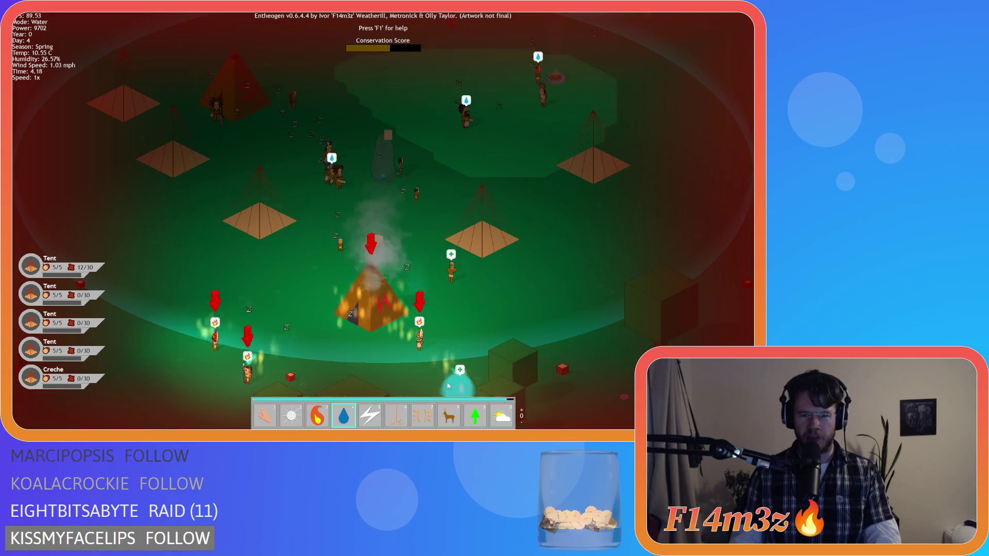
key("s")
left_click(229, 330)
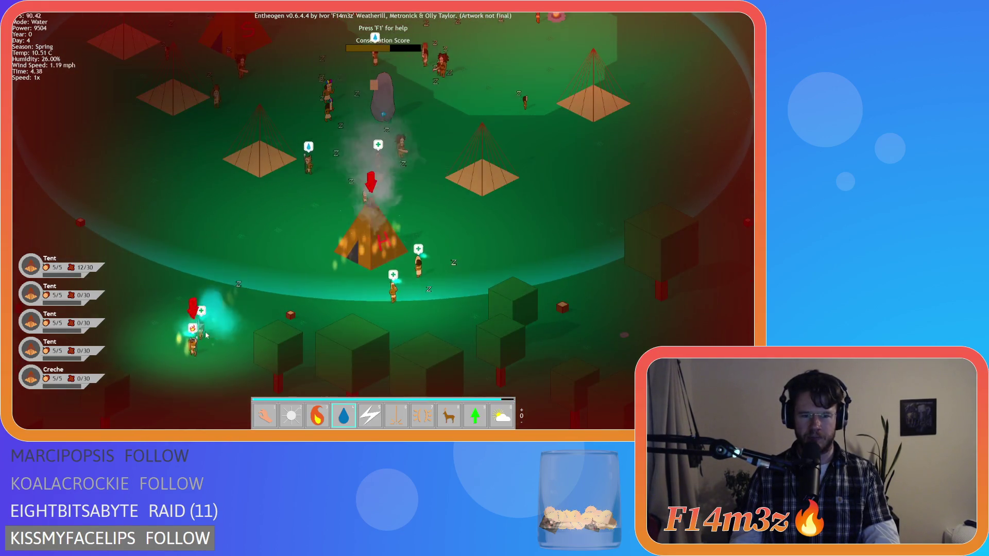
Pan to the burning Sleeping Tent and douse its remaining fire with water.
key("w")
key("d")
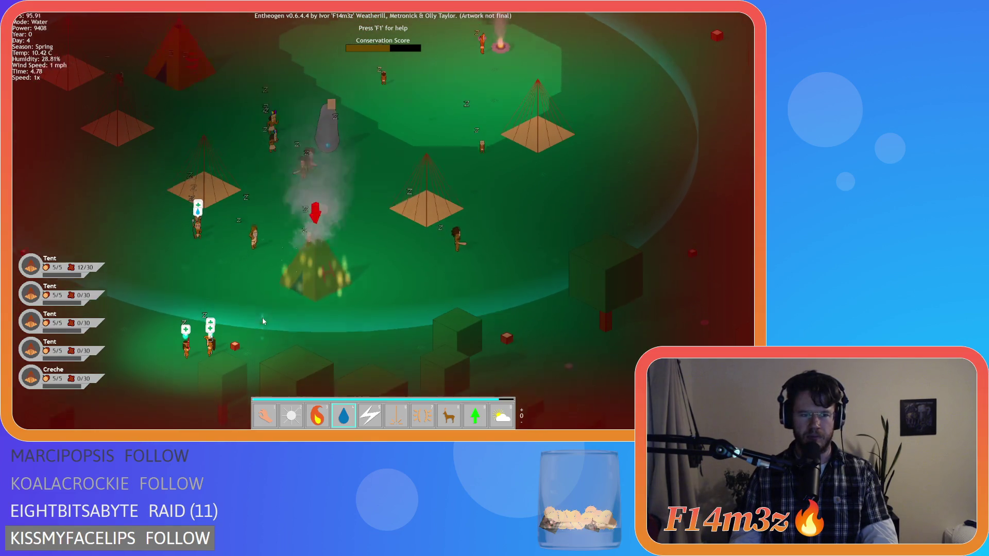
key("a")
key("s")
key("s")
key("d")
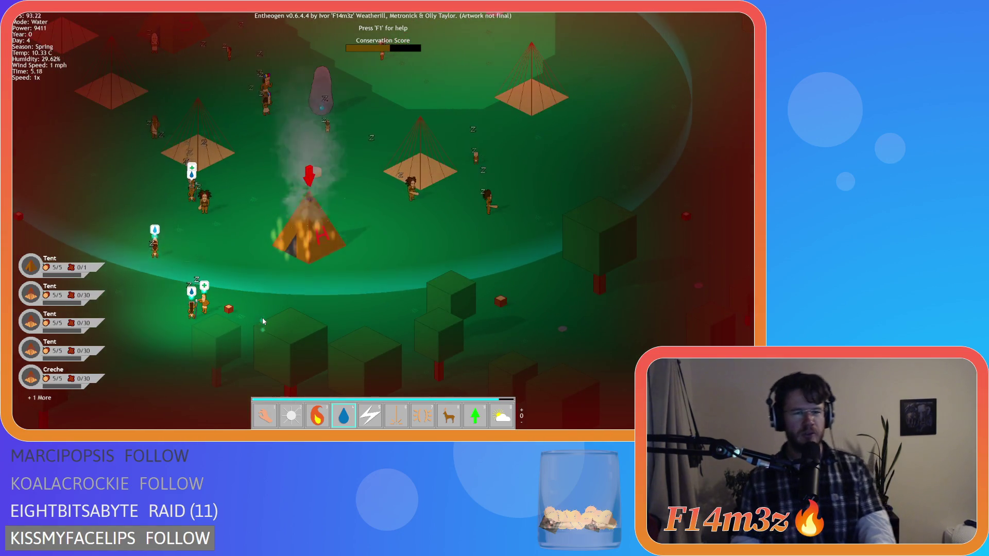
key("a")
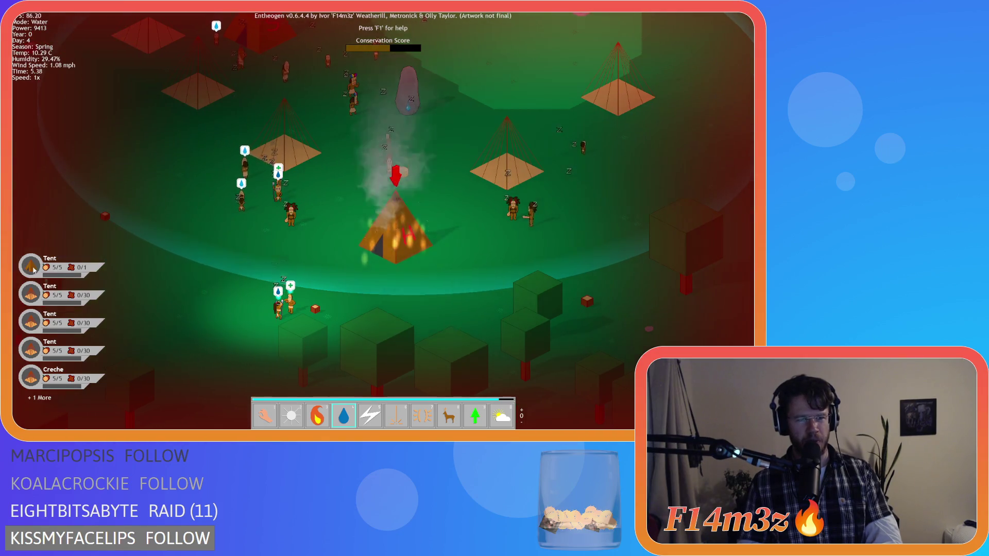
key("d")
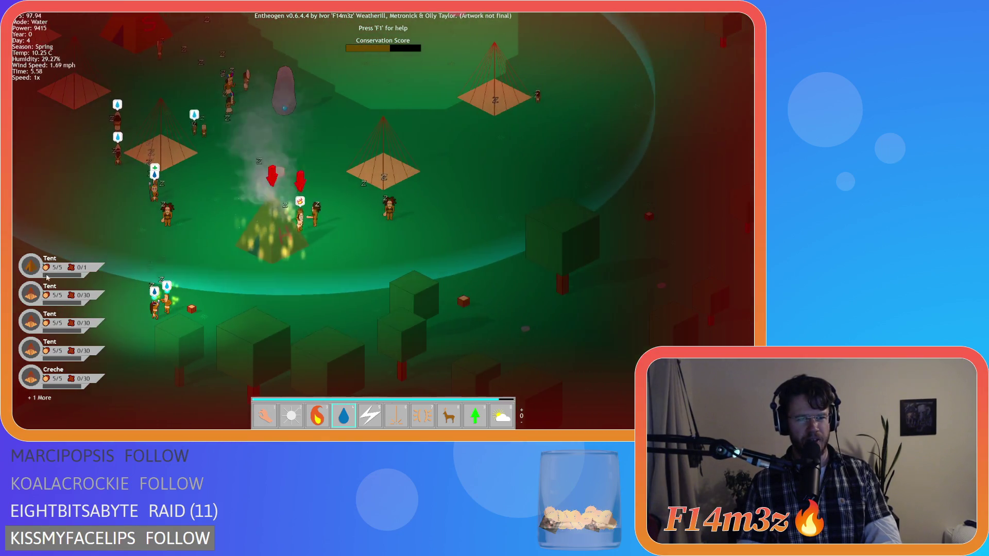
left_click(276, 226)
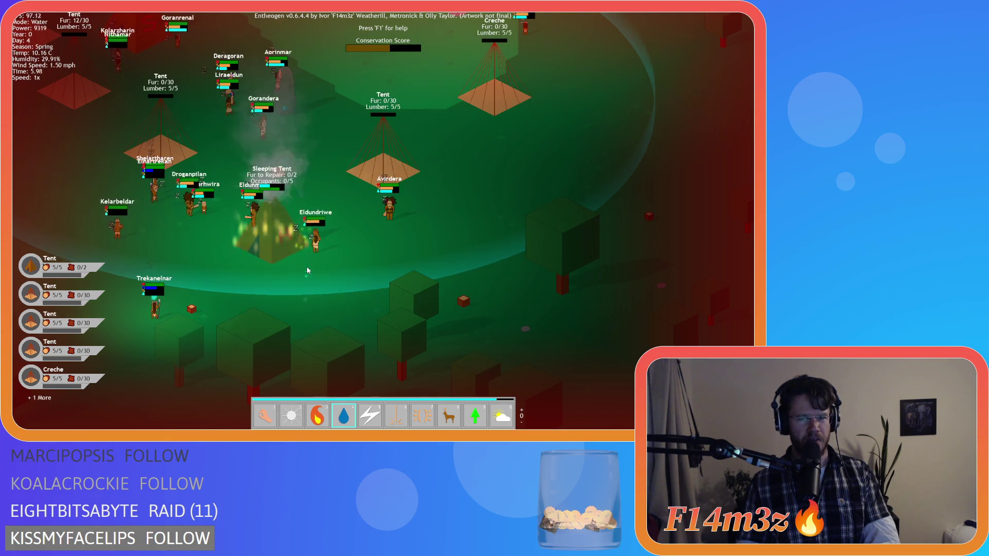
left_click(283, 260)
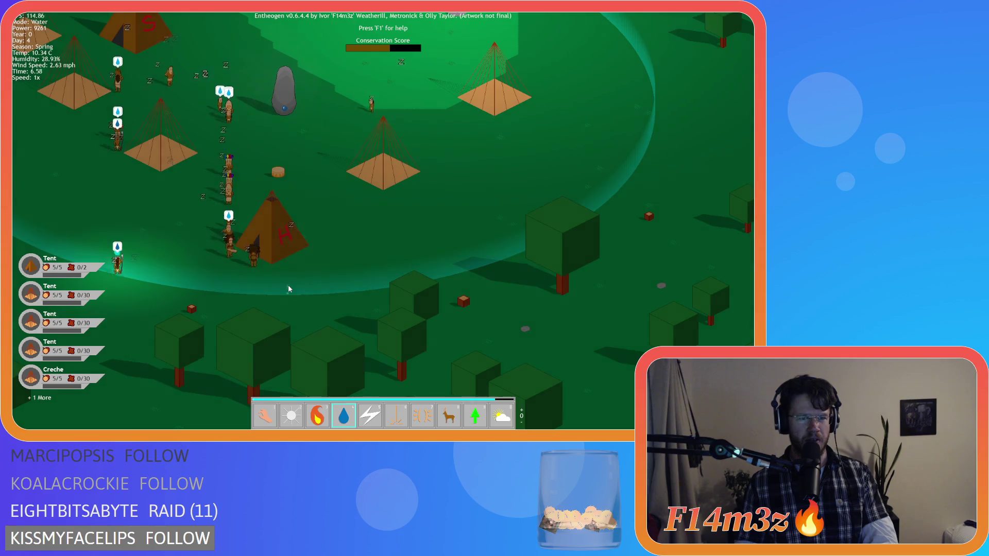
key("a")
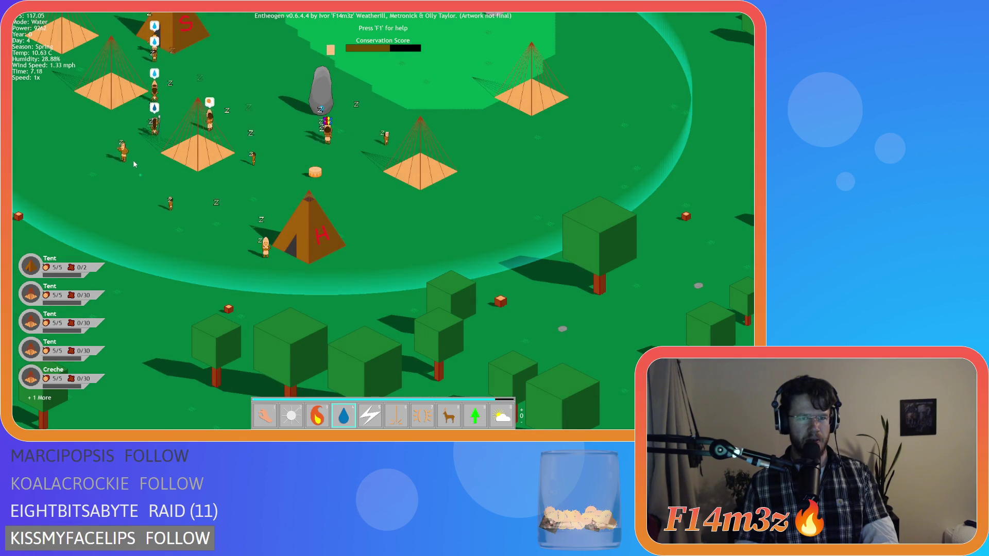
Return to Hand mode and have the camera follow a water-carrying villager.
key("1")
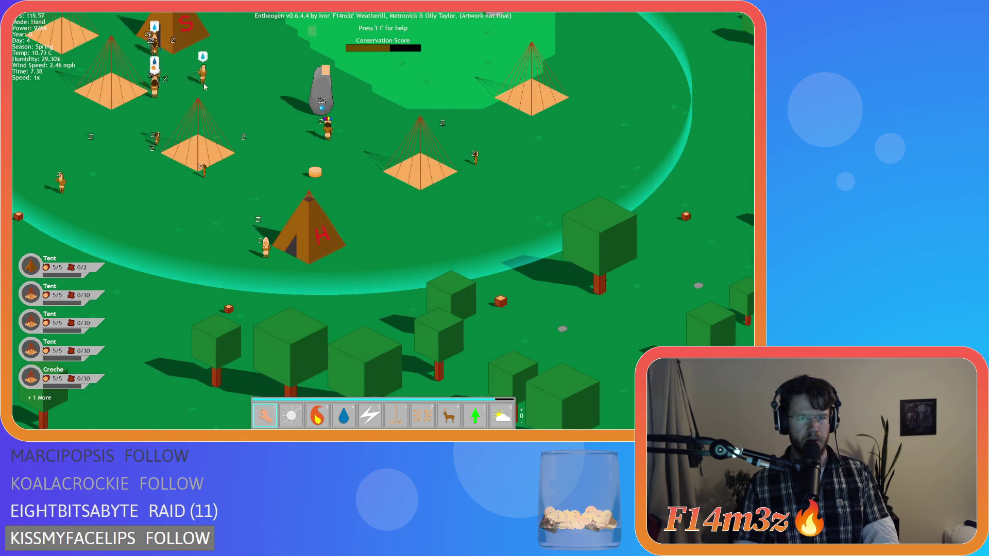
left_click(204, 87)
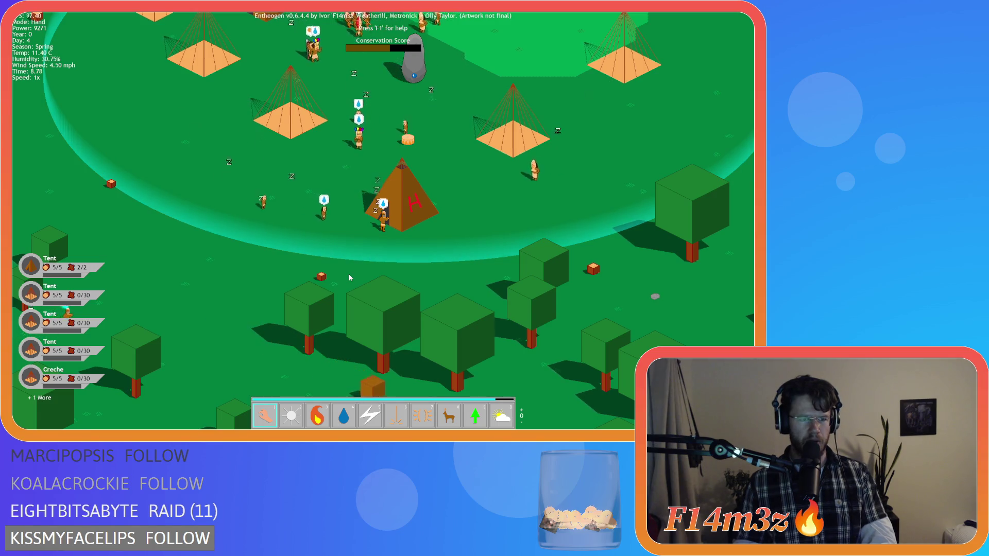
Show the name labels and status bars, then pan the view up over the village.
key("alt")
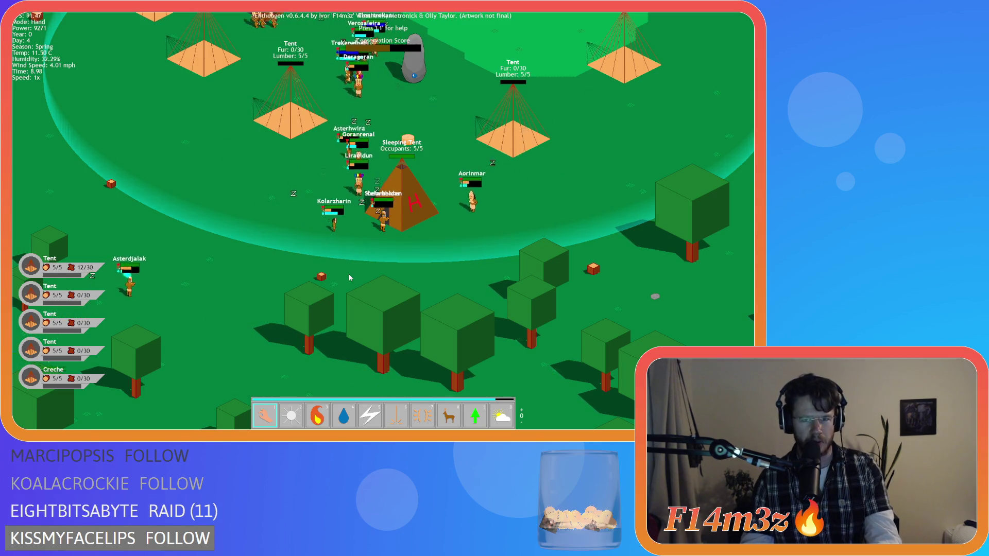
key("a")
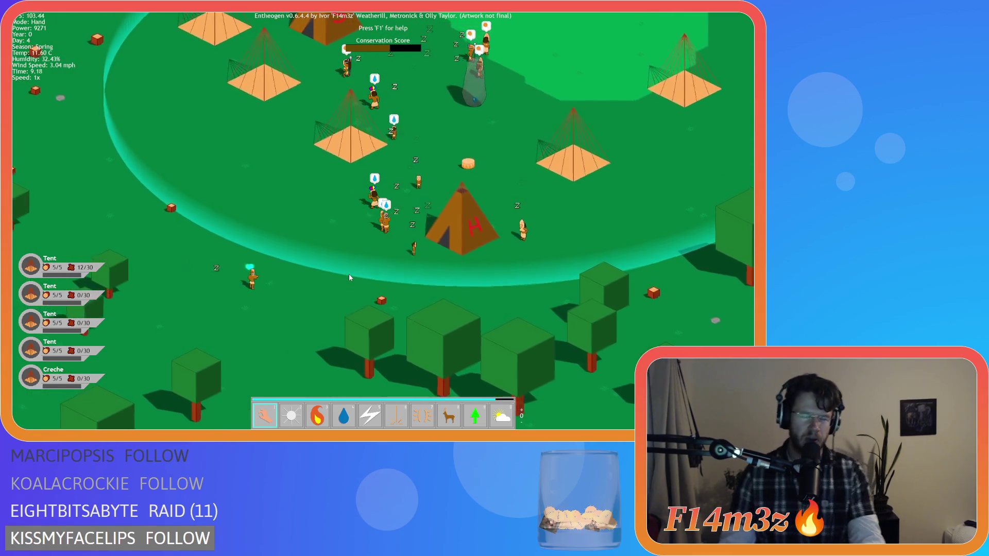
key("a")
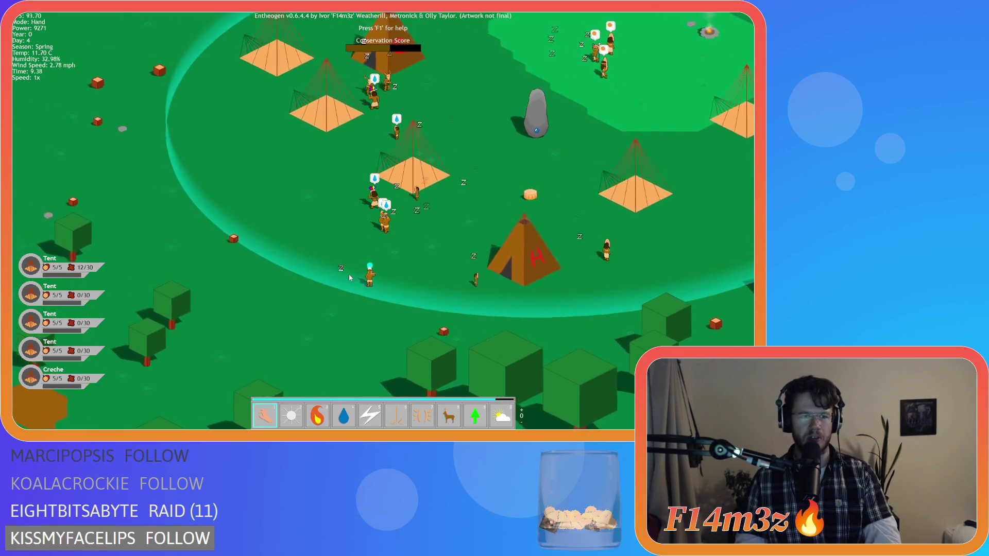
key("w")
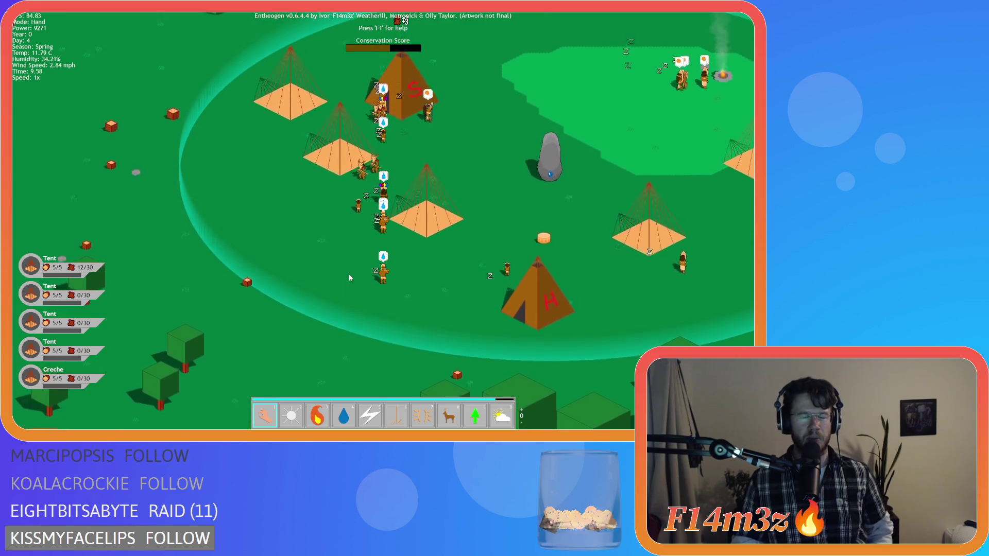
key("w")
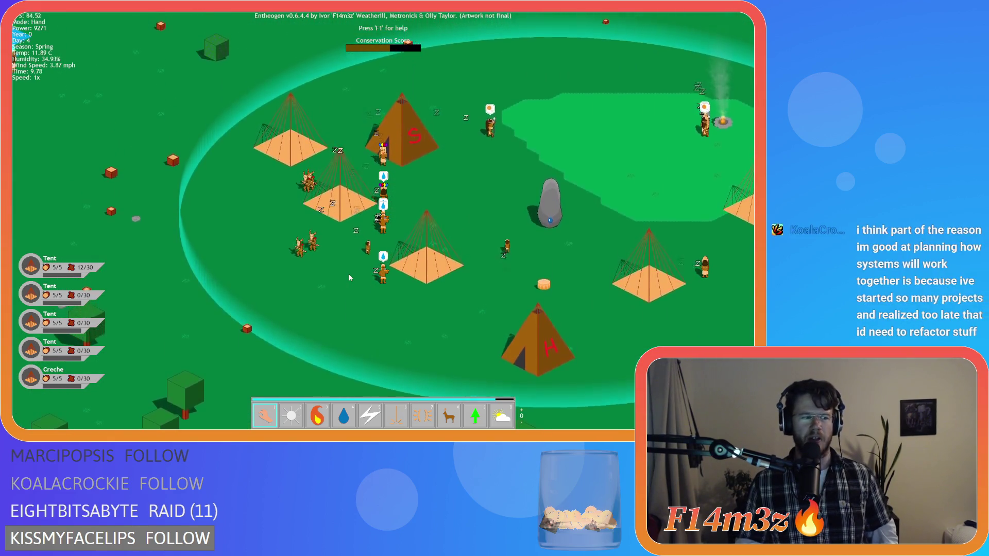
key("w")
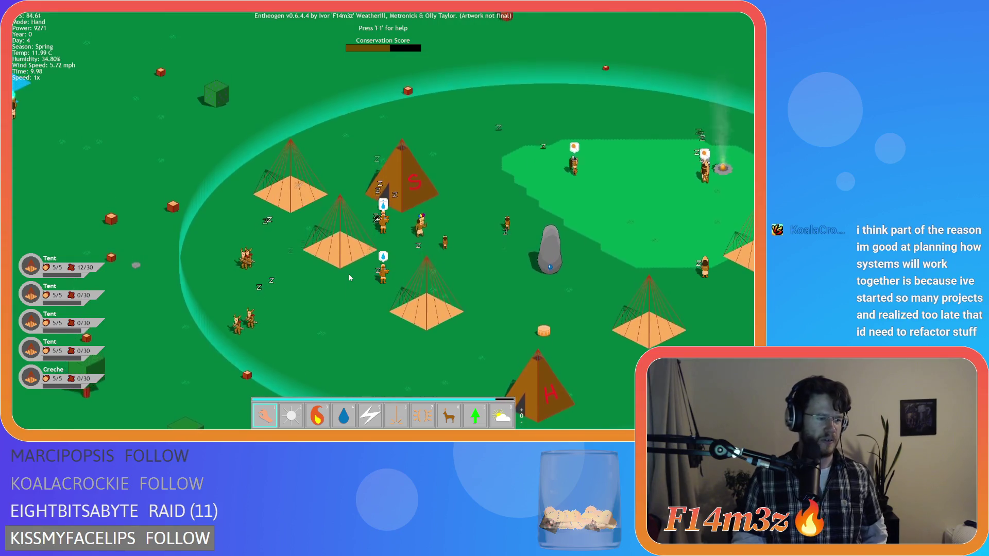
key("w")
key("d")
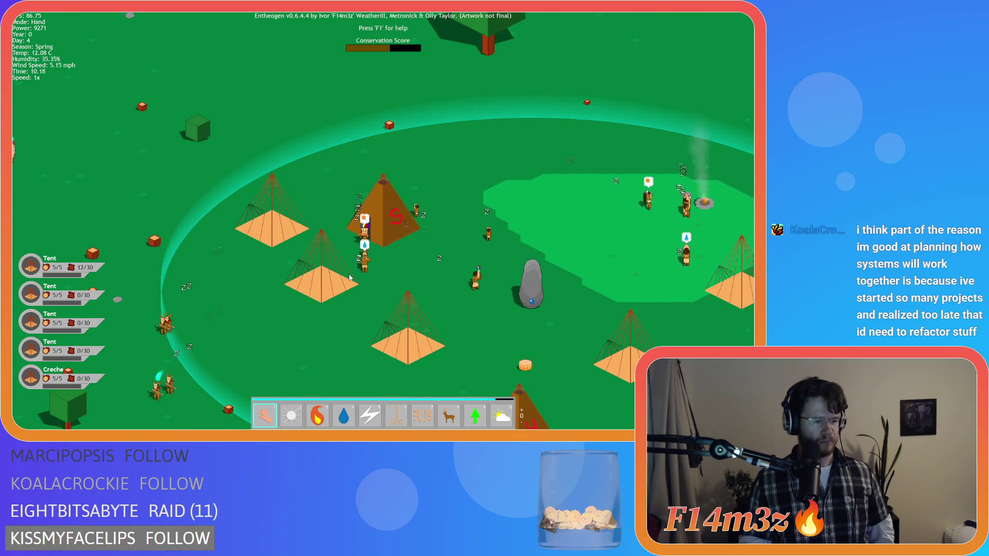
key("a")
key("s")
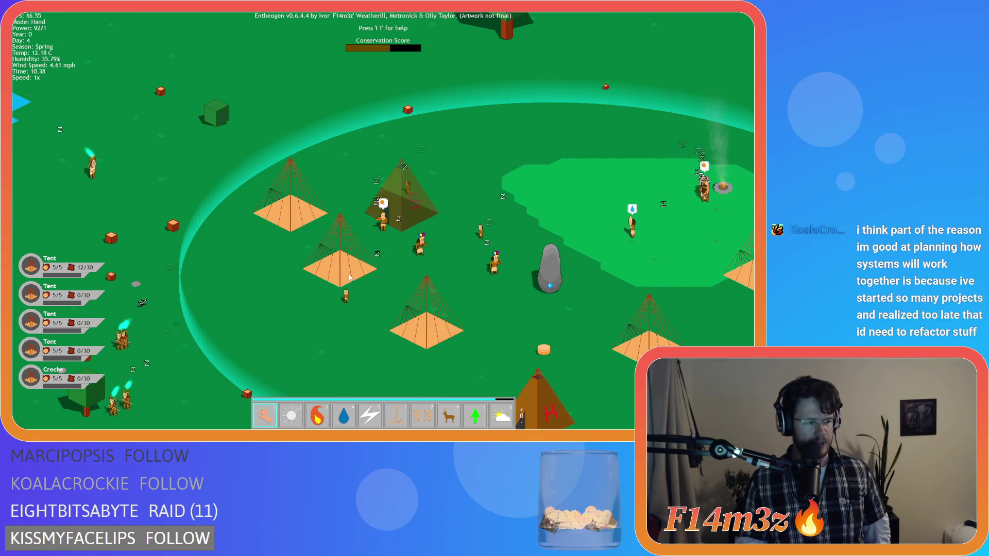
key("w")
key("d")
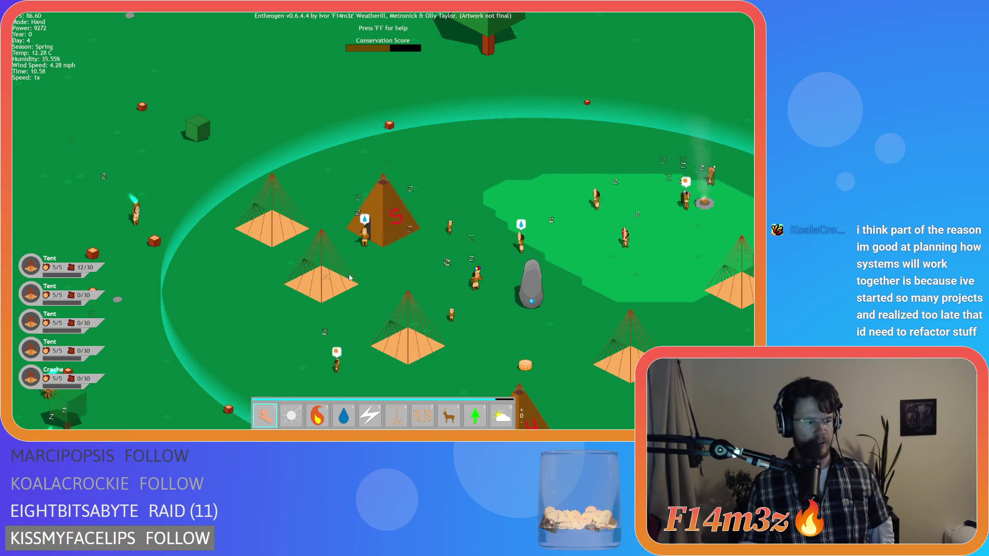
key("a")
key("s")
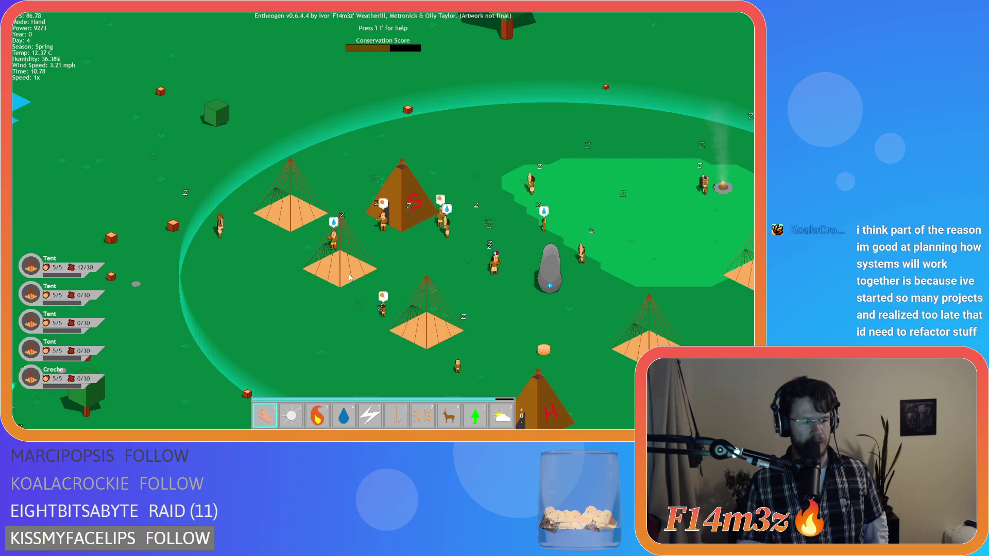
Pan right across the village, then close the game to return to sc_drawProgressBars.
key("d")
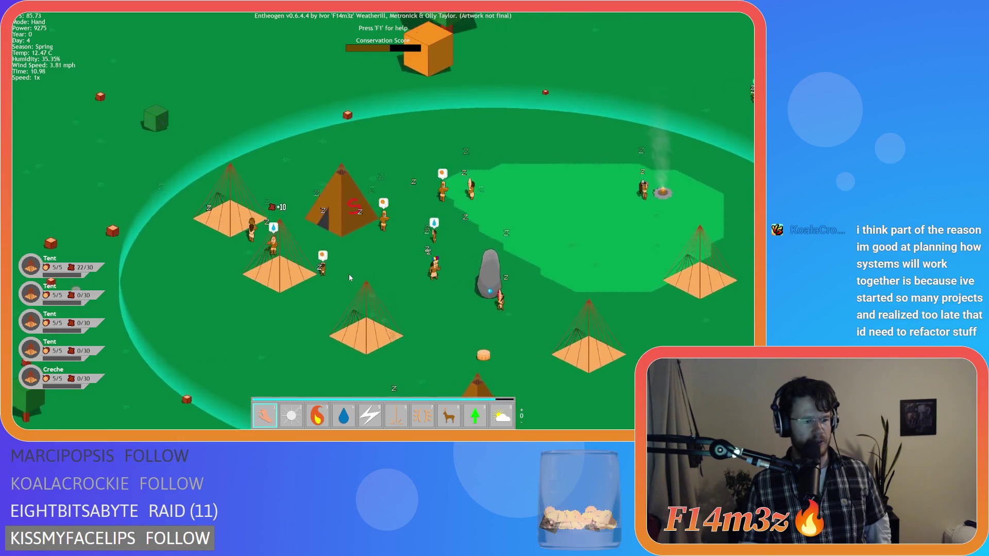
key("d")
key("w")
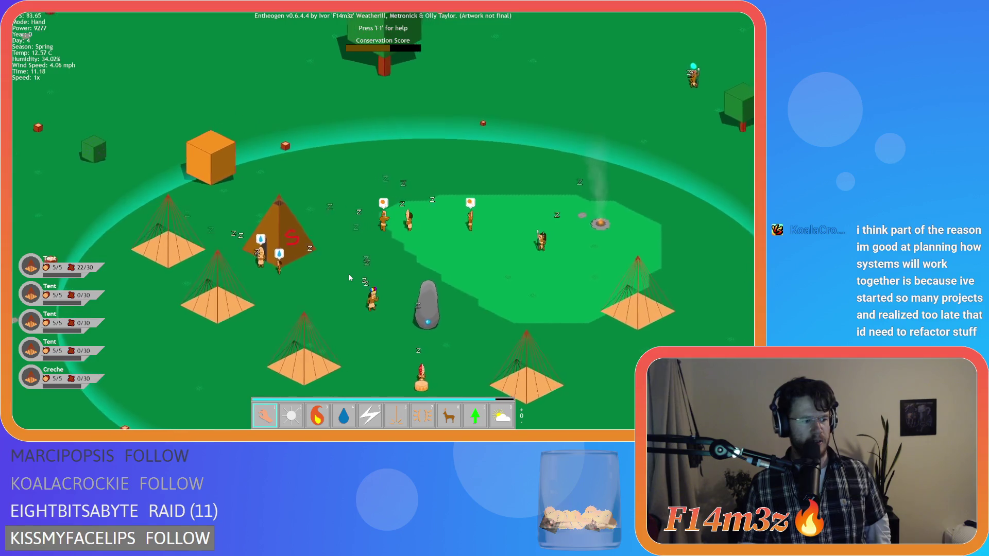
key("d")
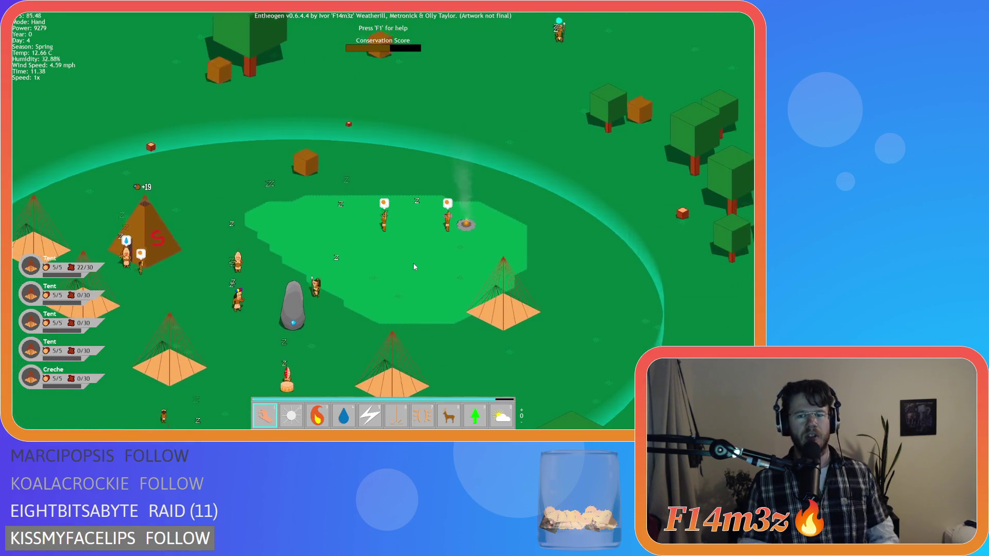
key("d")
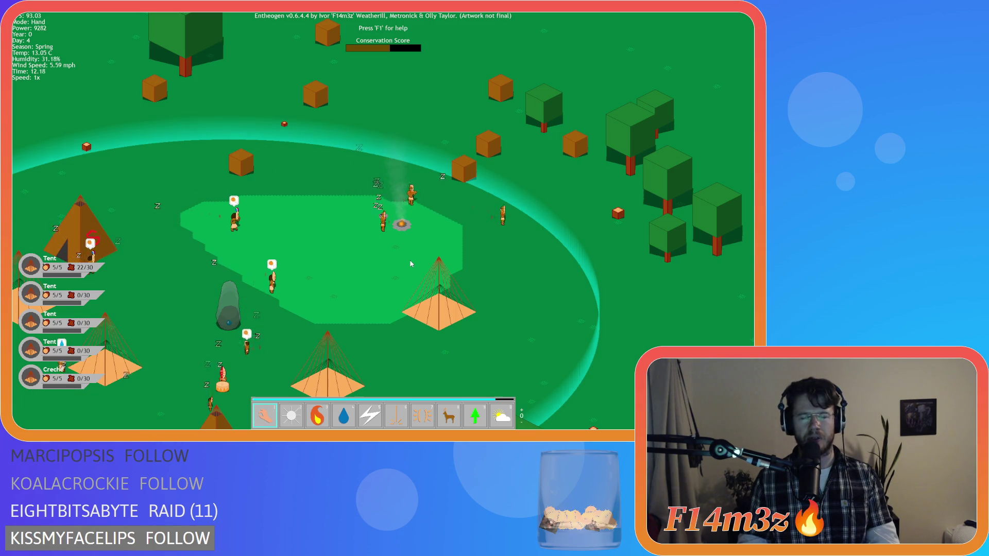
key("w")
key("a")
key("Escape")
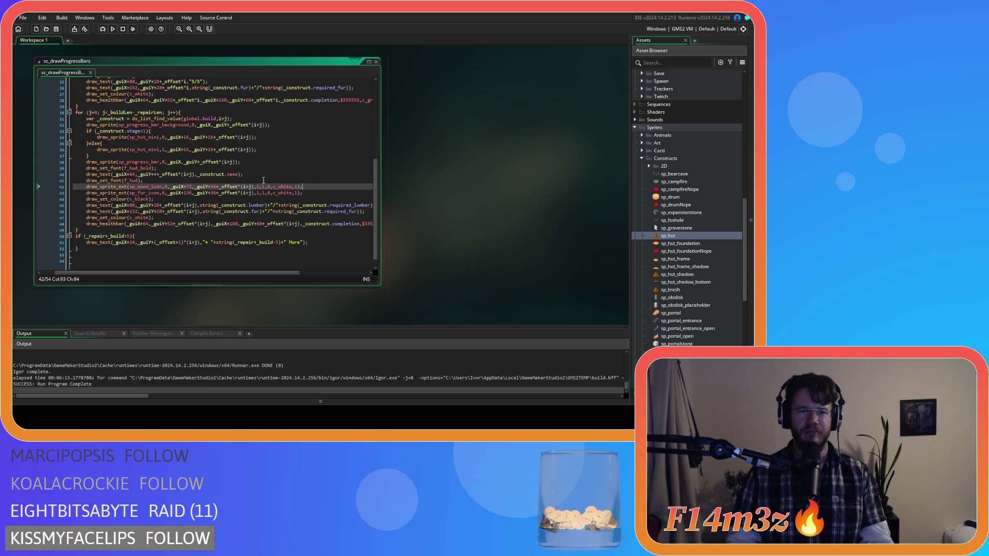
Indent the build loop one level and start replacing 'completion' on line 48, typing 'p'.
mouse_move(285, 202)
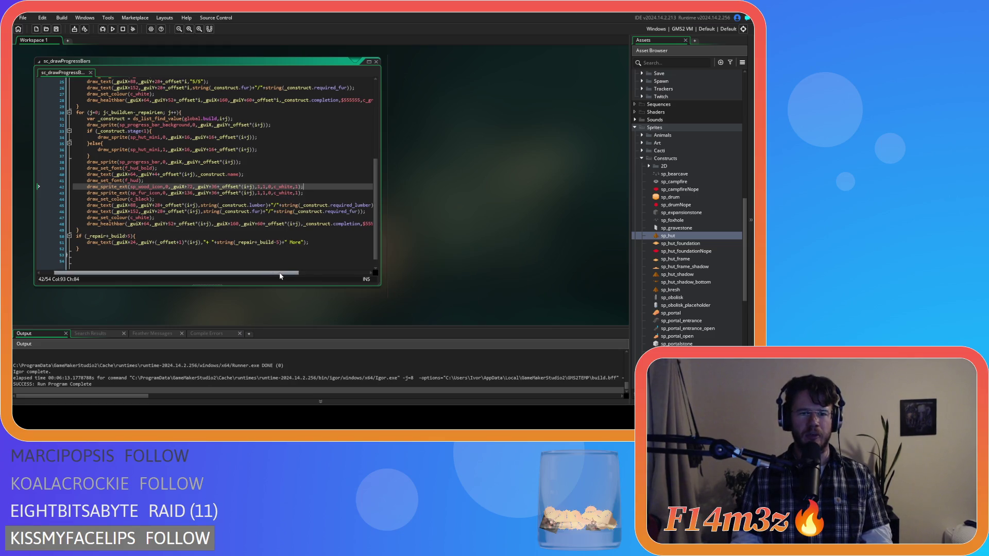
left_click(294, 218)
left_click(342, 199)
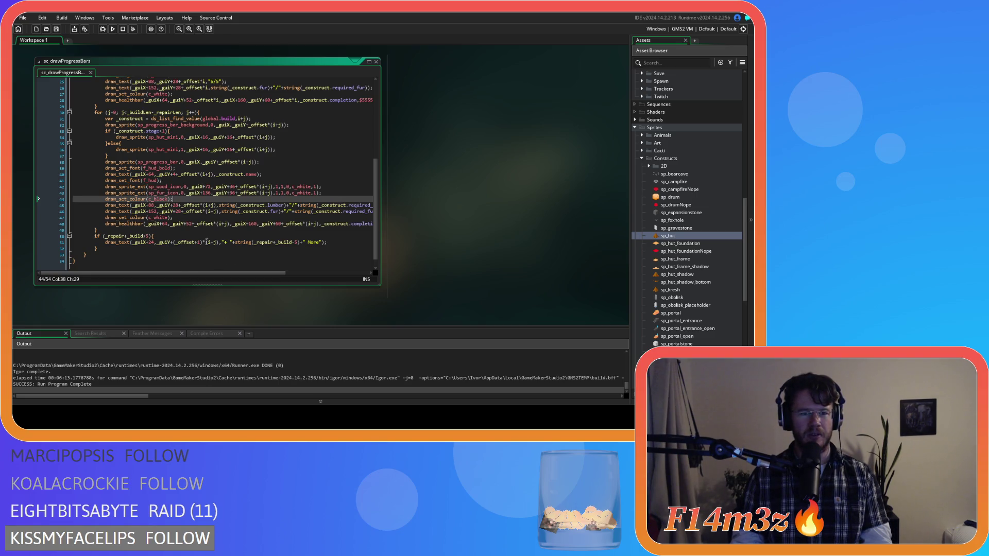
left_click_drag(242, 272, 305, 273)
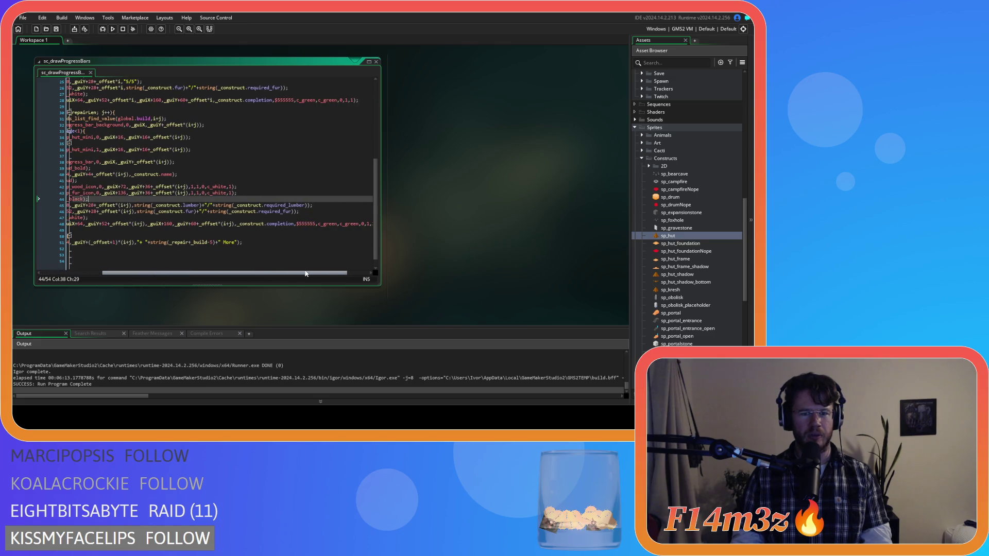
double_click(276, 224)
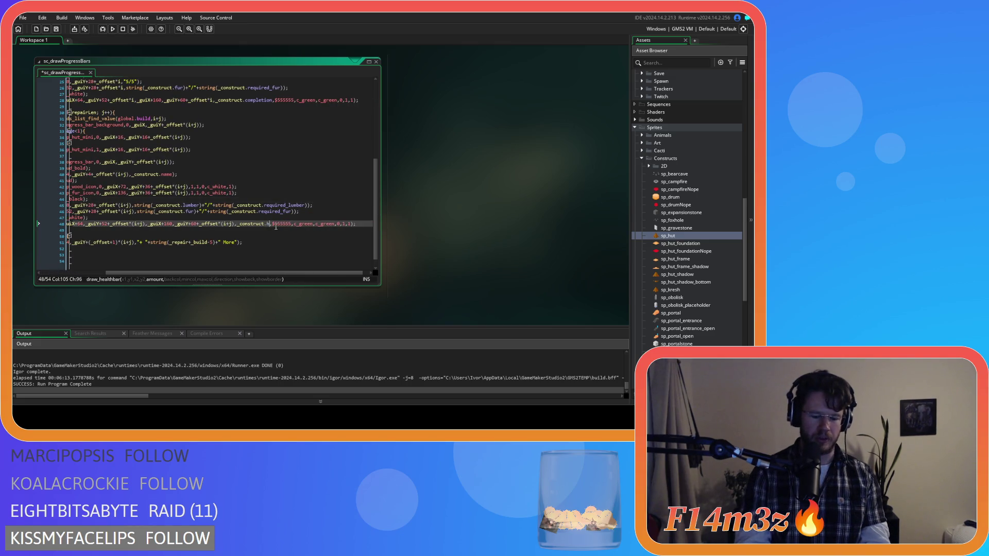
type("p")
left_click(299, 201)
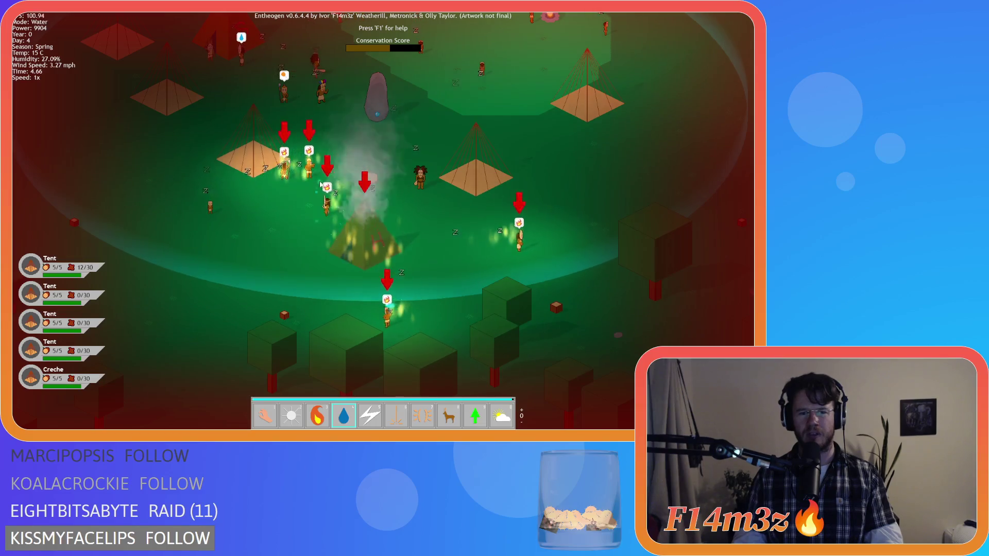
Cast Water on the burning tent and its villagers until the fire is out.
left_click(322, 180)
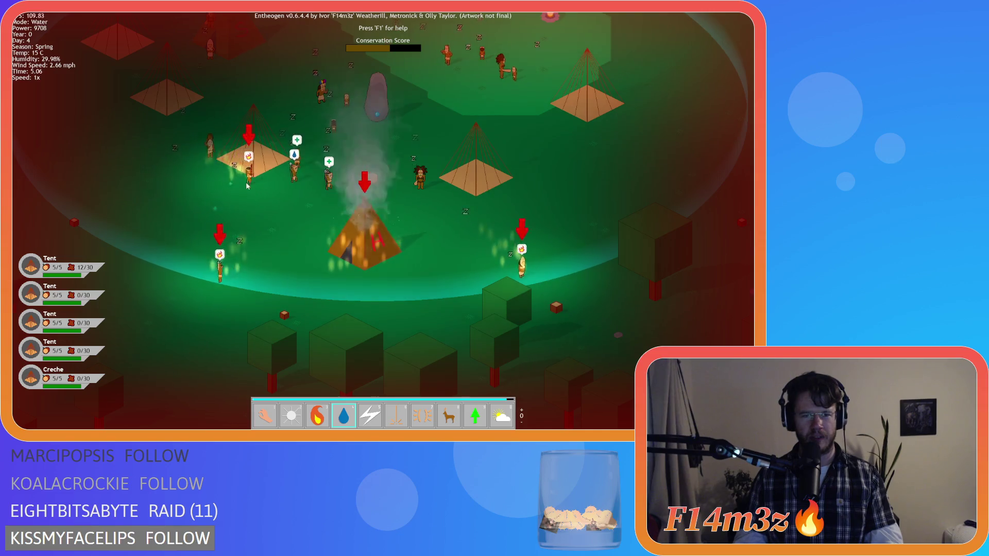
left_click(252, 180)
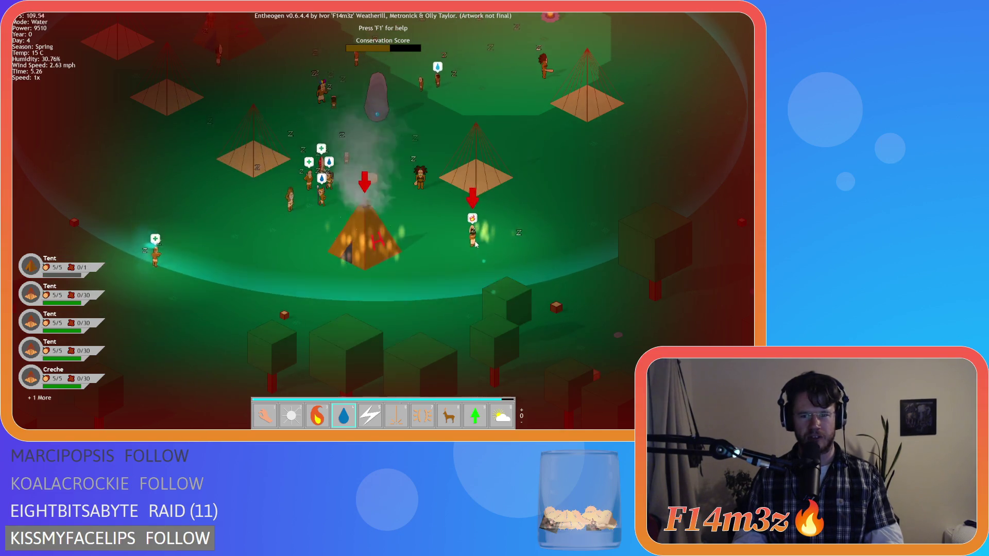
left_click(362, 242)
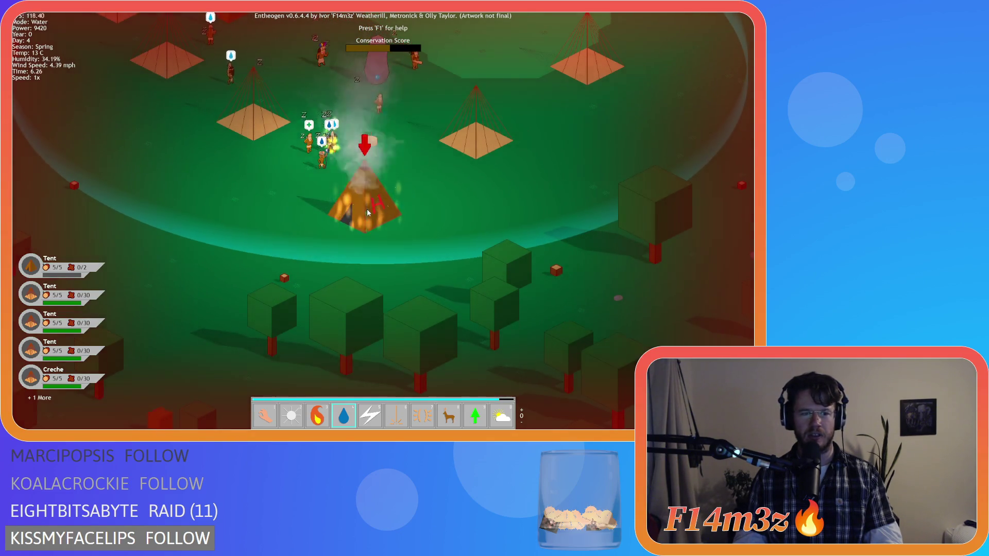
left_click(368, 213)
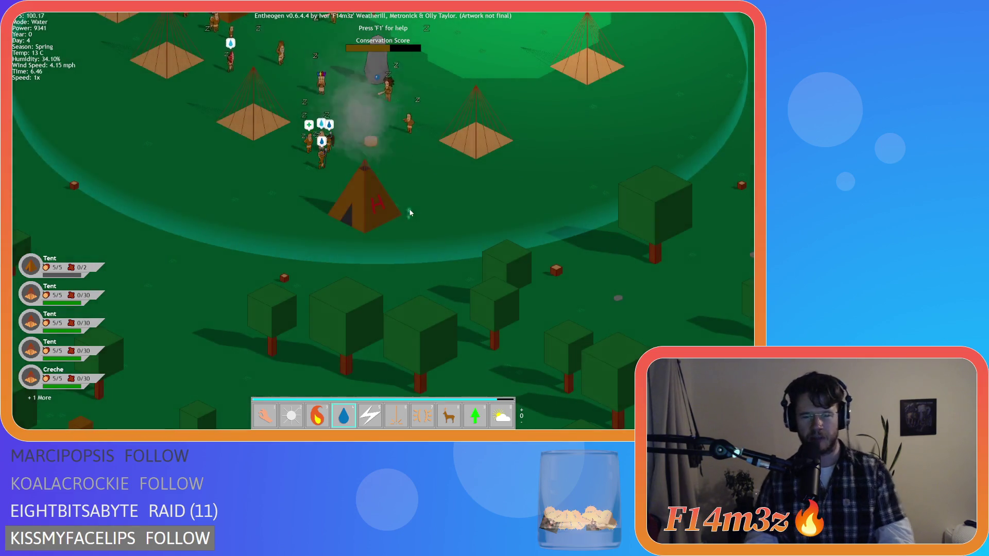
Pan around the tent and village, switch to the Fire miracle, and quickload with F9.
key("s")
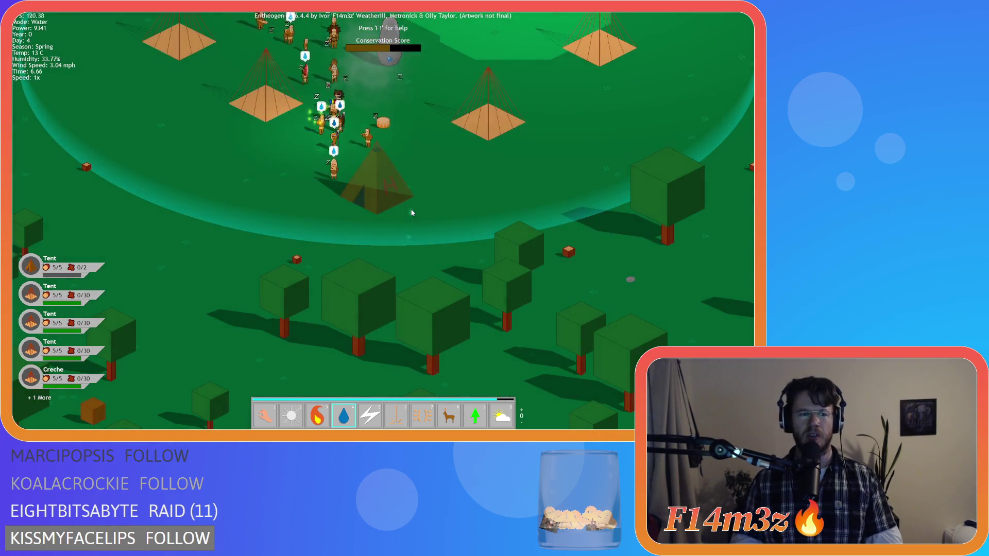
key("d")
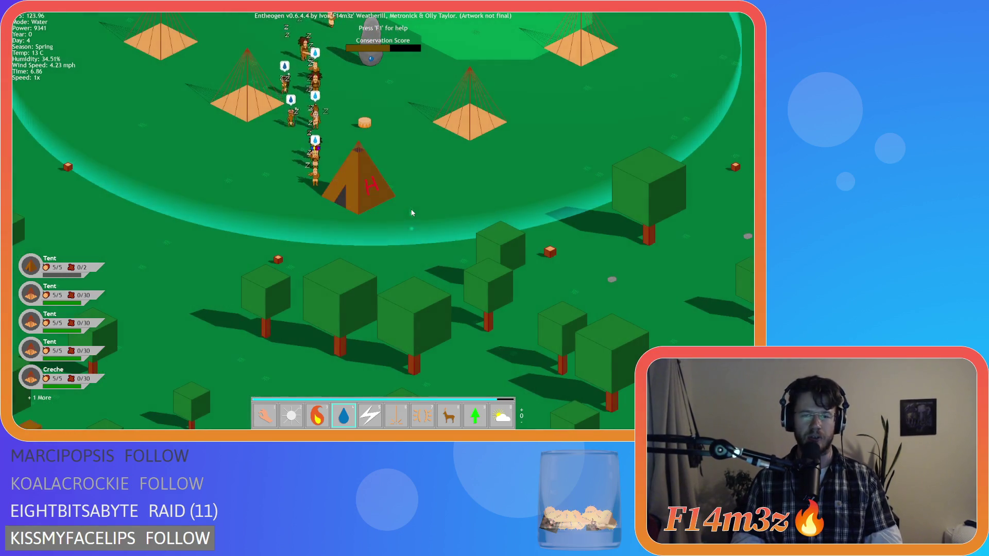
key("s")
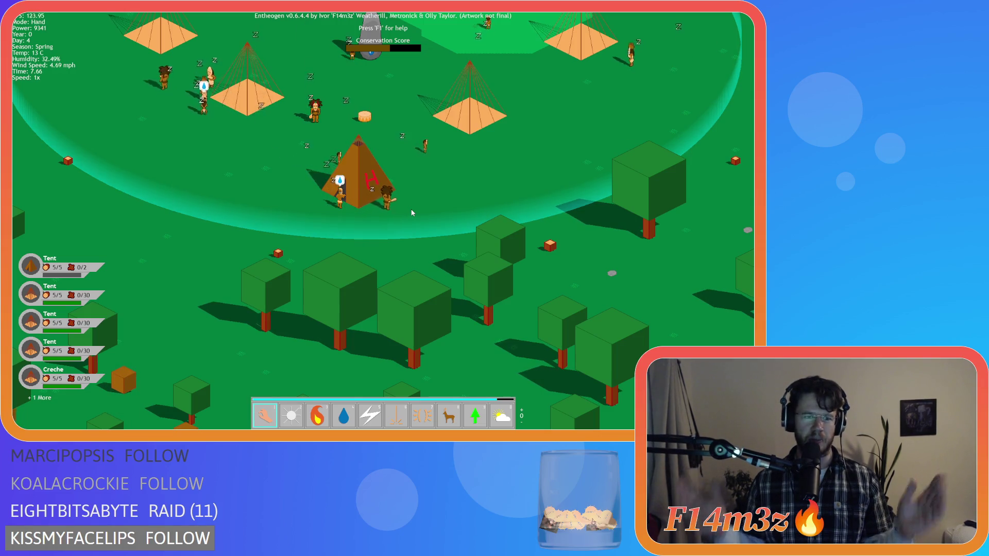
key("d")
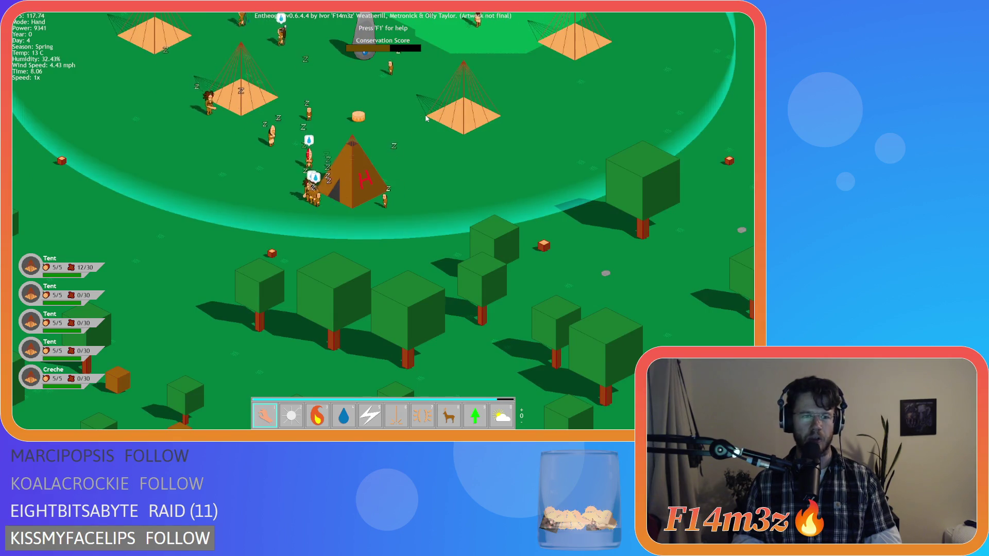
key("a")
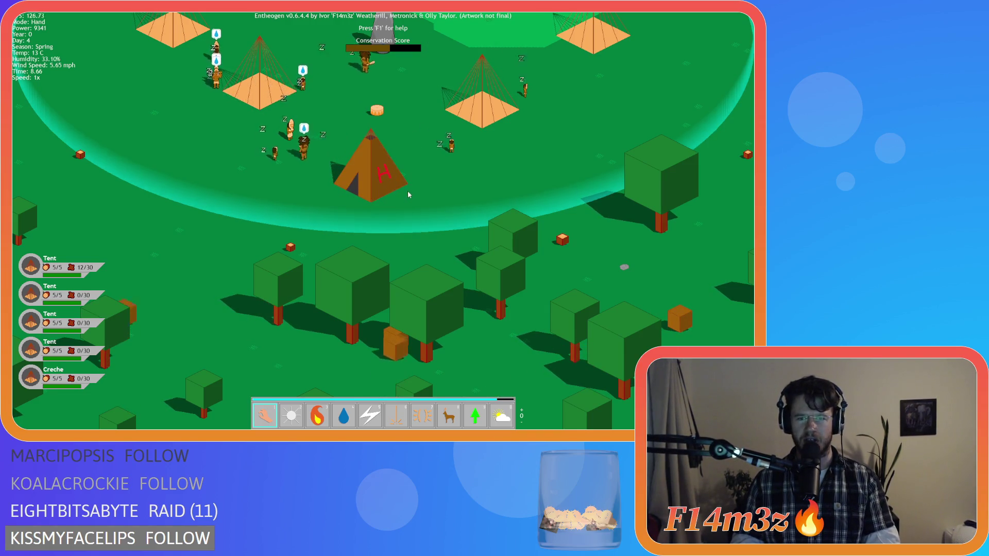
key("w")
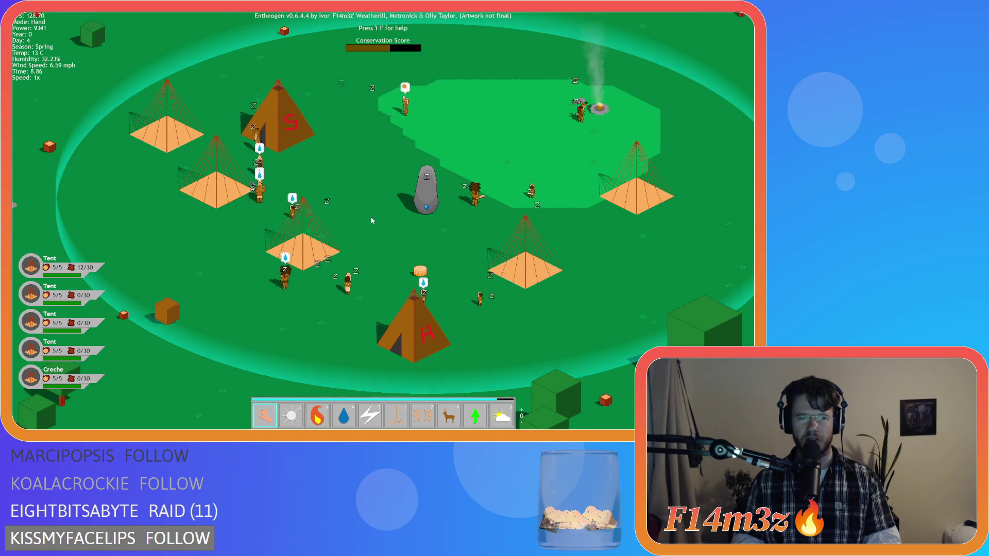
key("3")
key("s")
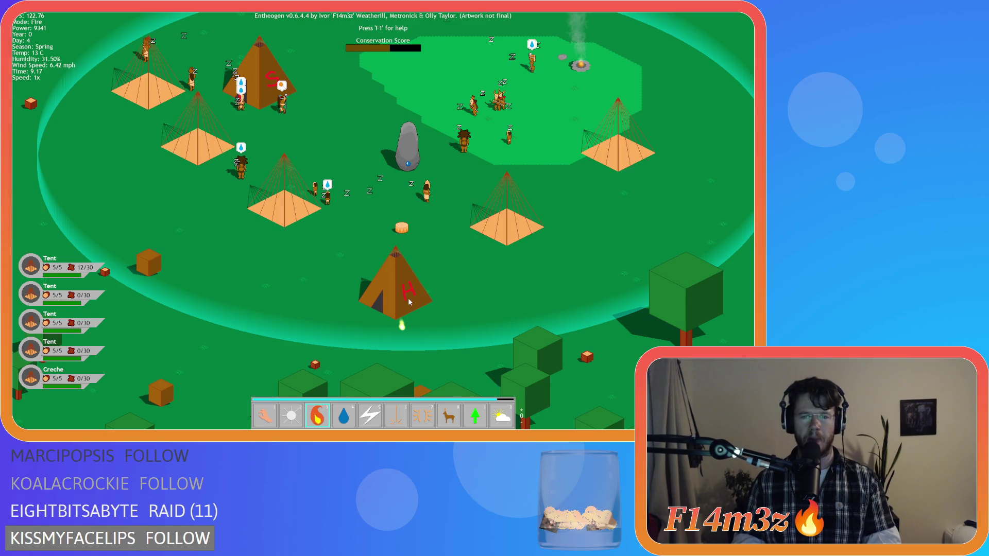
key("F9")
Quickload five more times back to the village, then ignite the lower tent with Fire.
key("a")
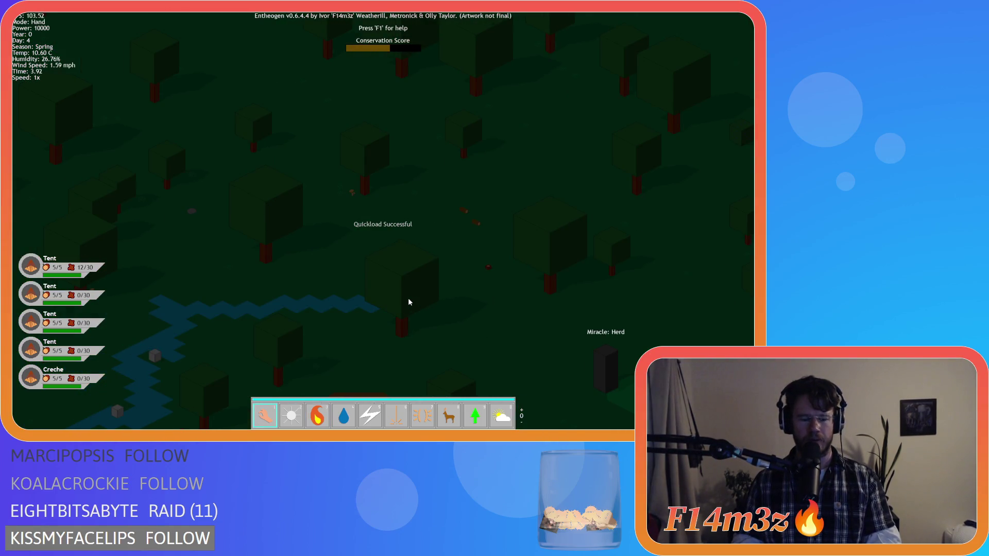
key("s")
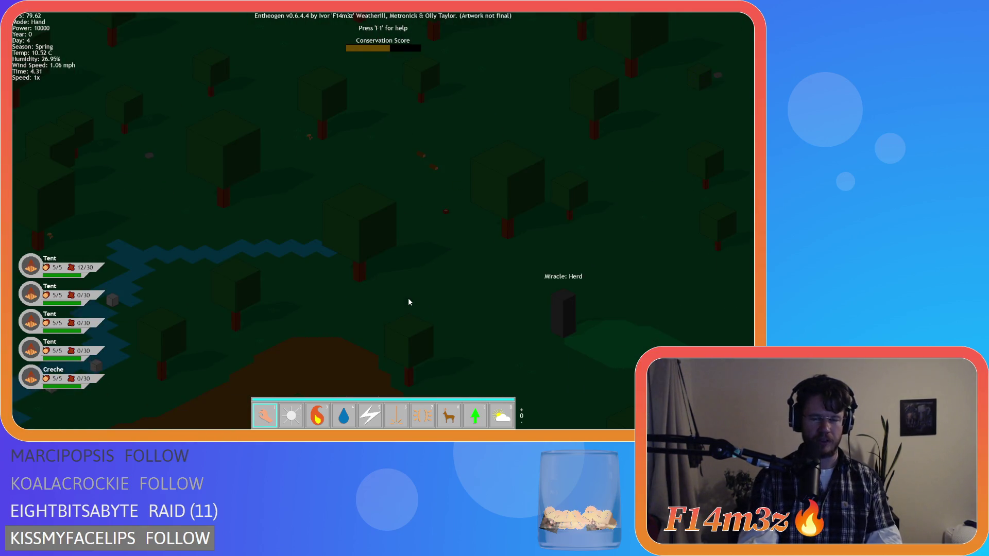
key("F9")
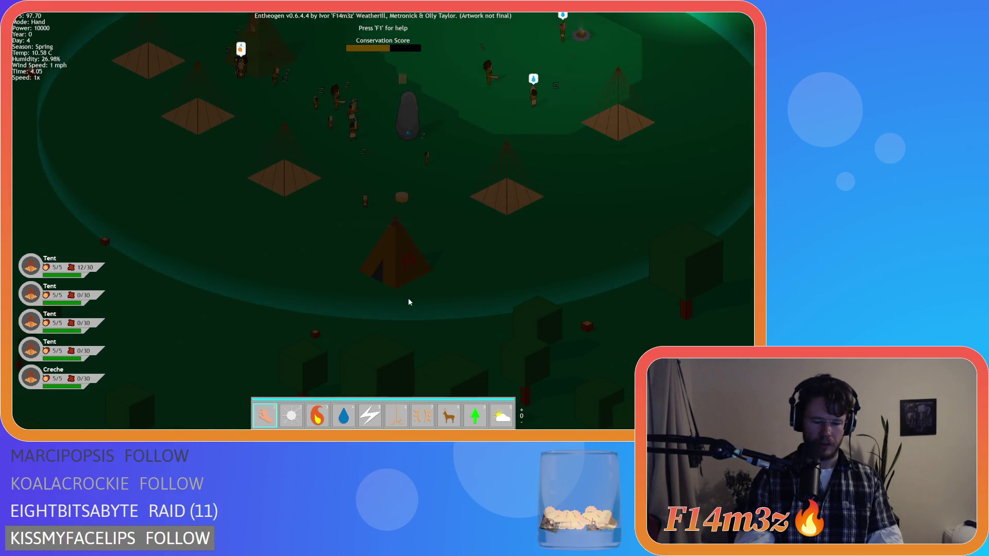
key("F9")
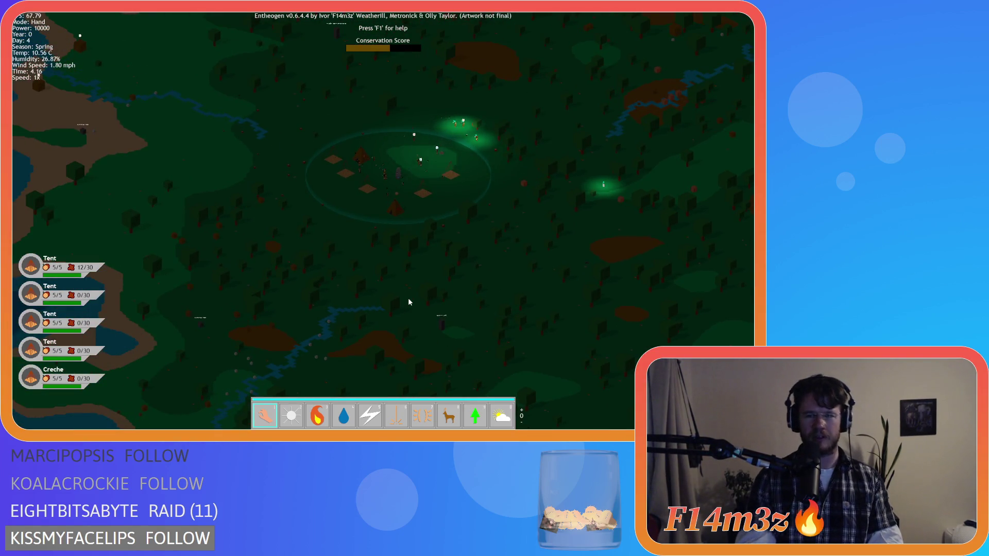
key("F9")
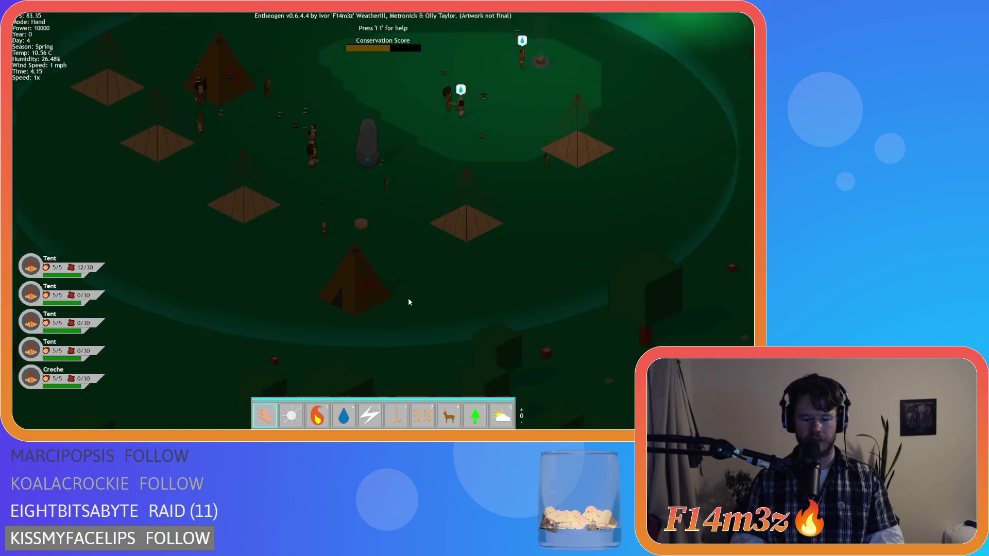
key("F9")
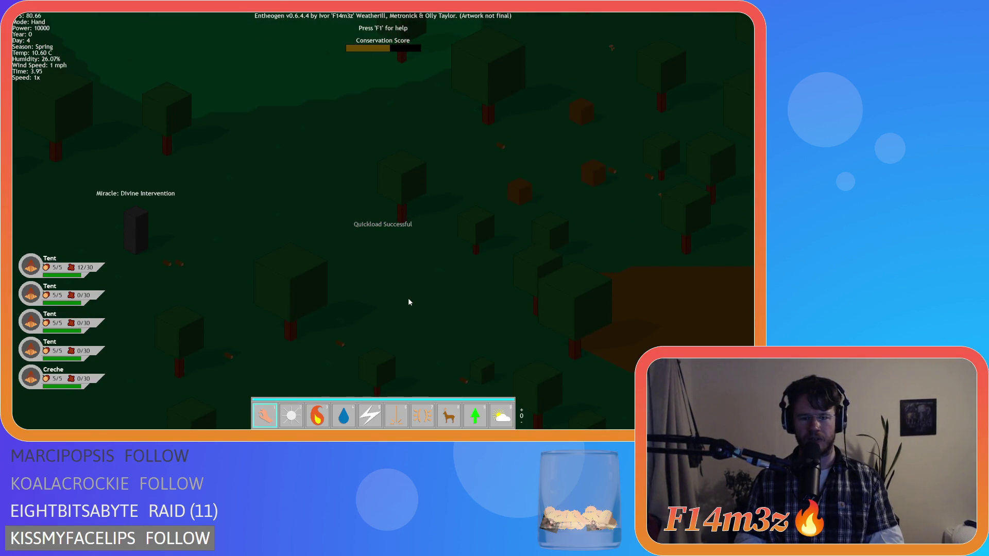
key("F9")
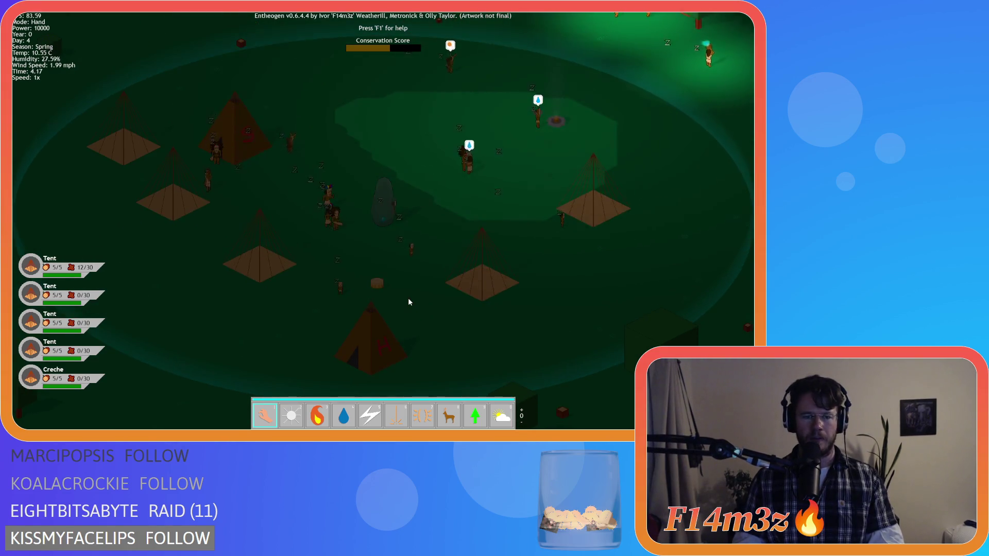
left_click(380, 332)
key("4")
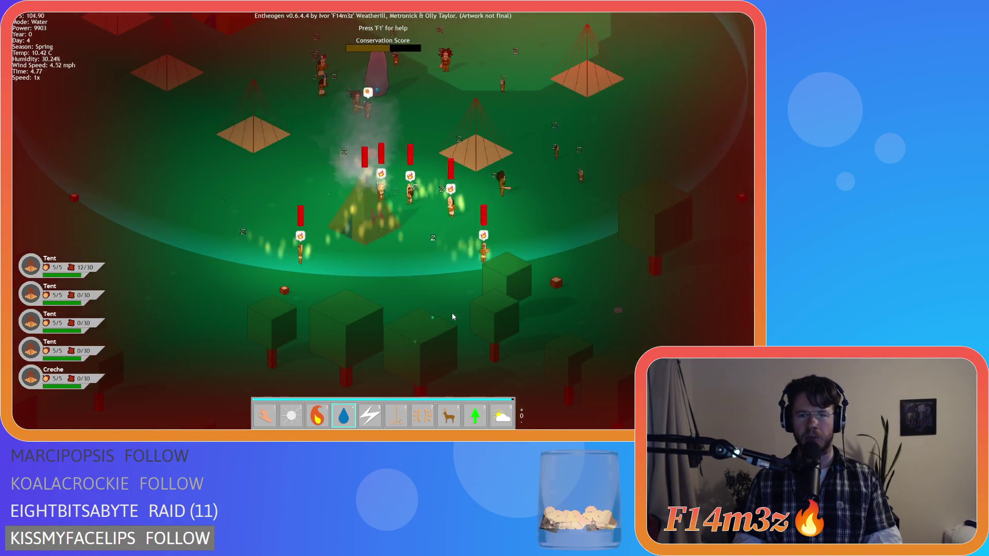
Cast Water on the burning tent and the burning villagers near the left tents.
left_click(506, 276)
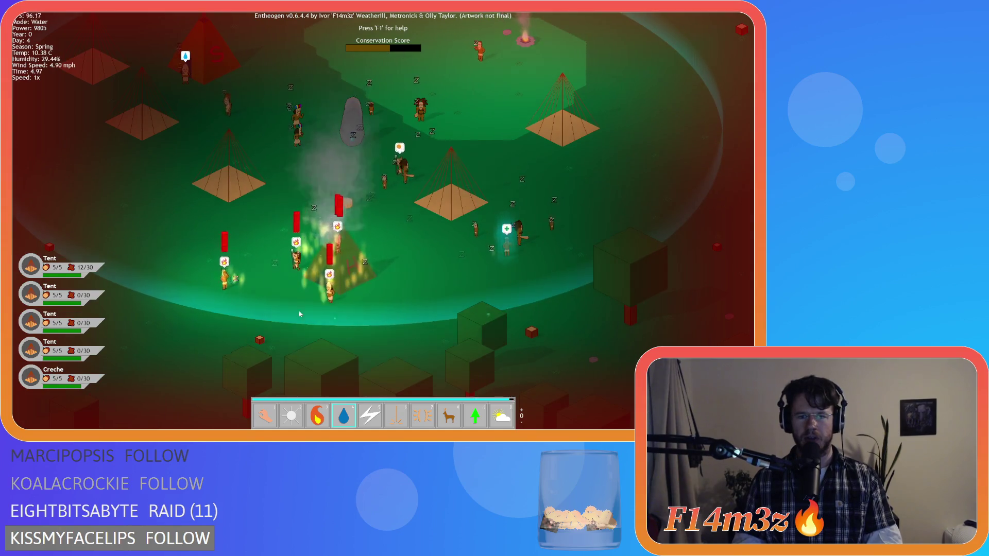
left_click(155, 274)
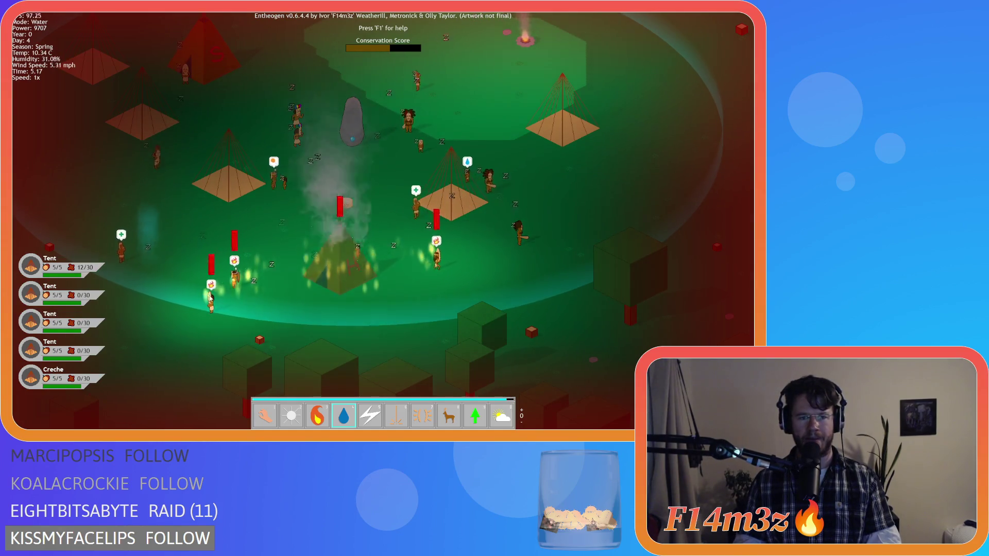
left_click(200, 274)
left_click(227, 277)
left_click(401, 251)
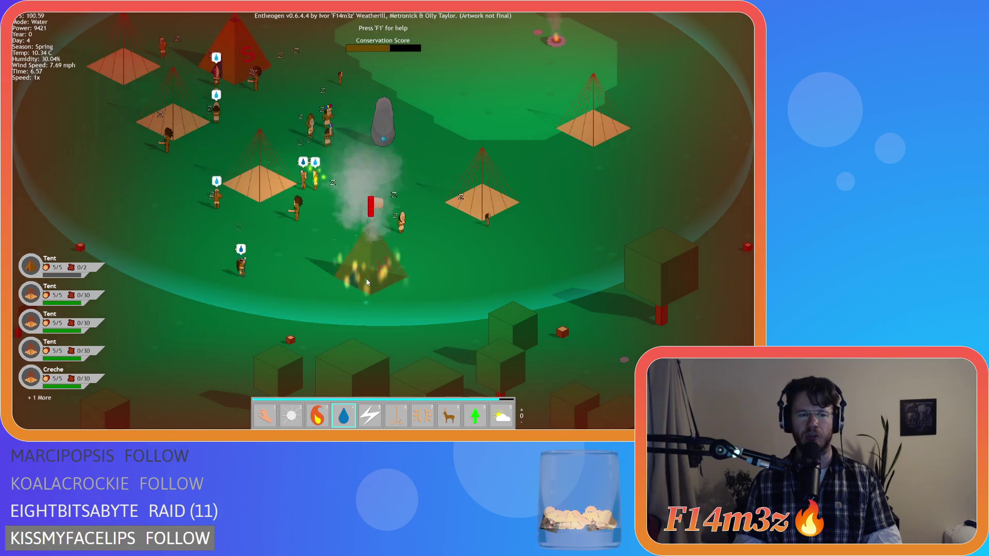
Quit the game with Escape and confirm, returning to the script editor.
key("s")
key("Escape")
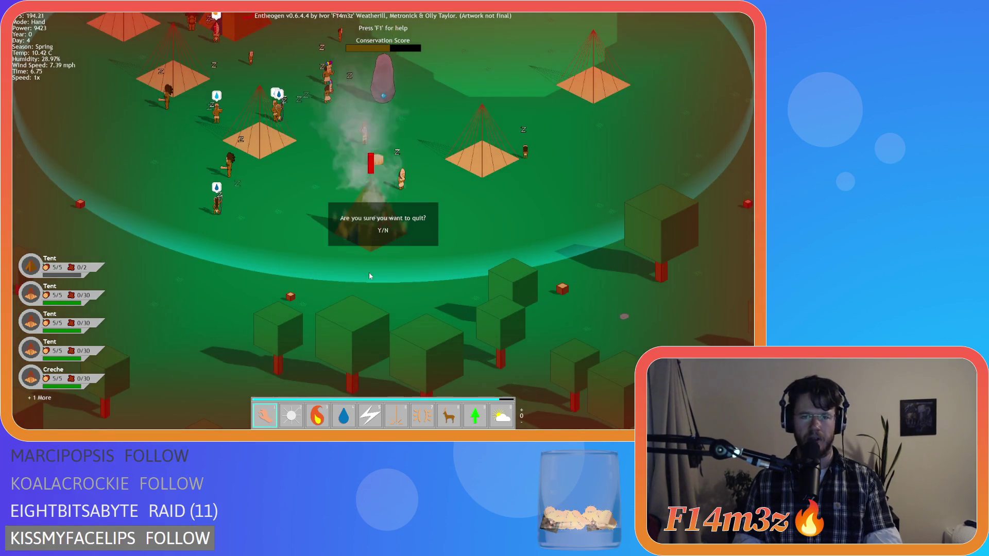
key("Return")
key("Escape")
scroll(302, 249, "down", 5)
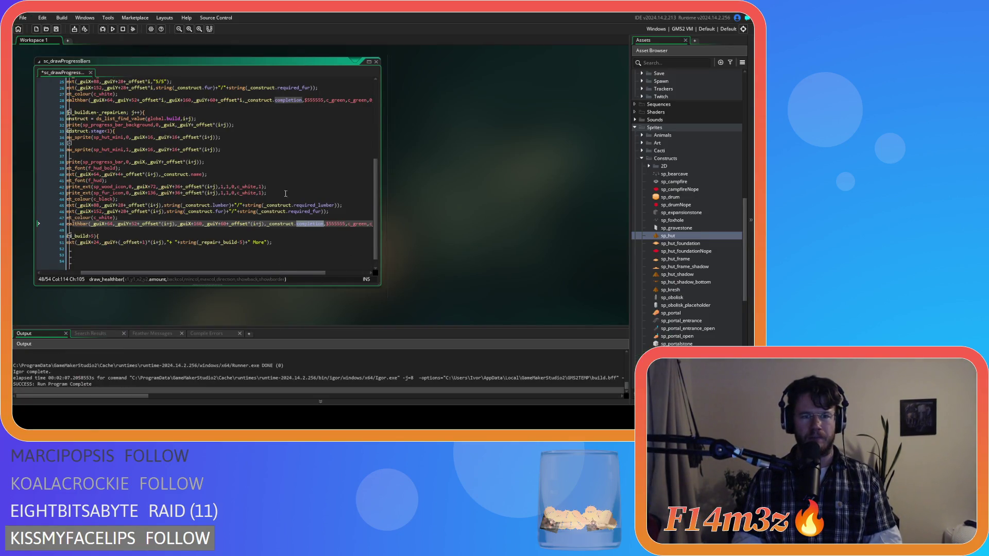
Change 'completion' to 'hp' on line 28 of sc_drawProgressBars and save the script.
scroll(285, 193, "up", 3)
double_click(289, 147)
type("hp")
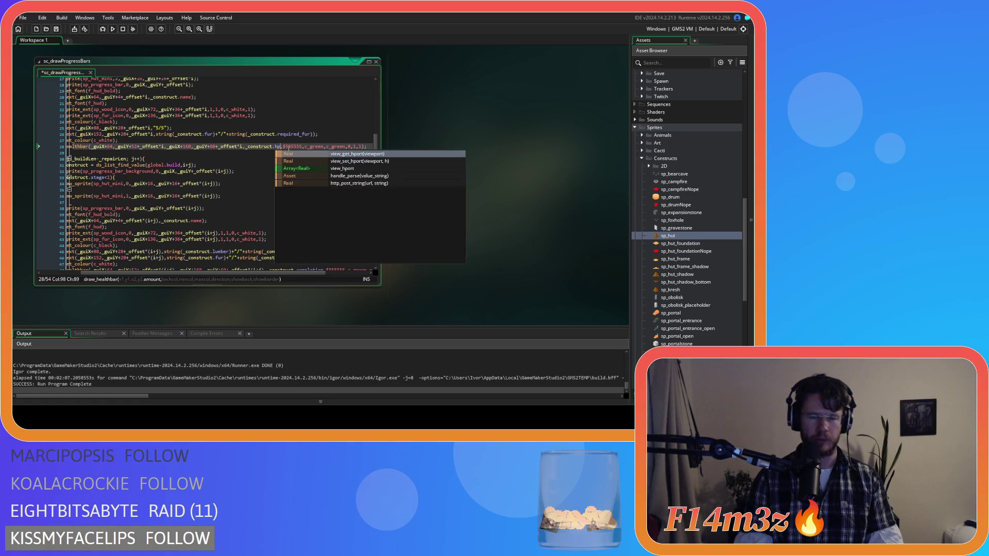
left_click(176, 147)
key("ctrl+s")
Review the script's lines 25-39 and start a new build-and-run with F5.
scroll(177, 232, "up", 2)
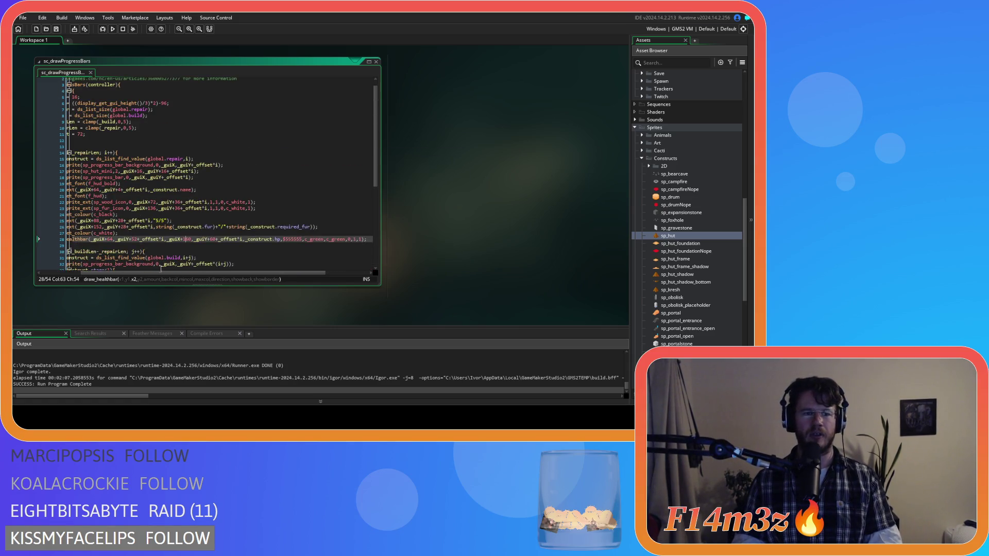
scroll(177, 232, "left", 3)
left_click(197, 196)
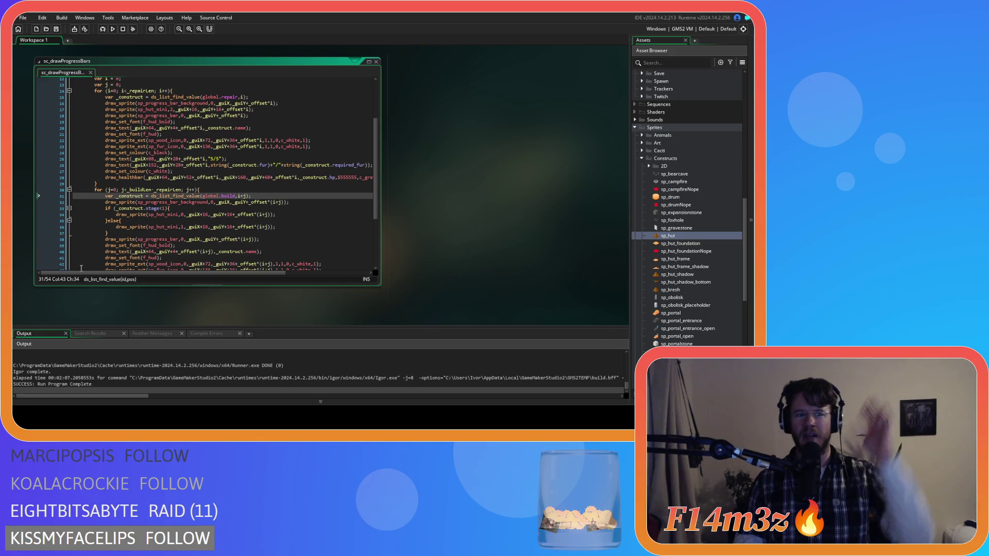
left_click(136, 246)
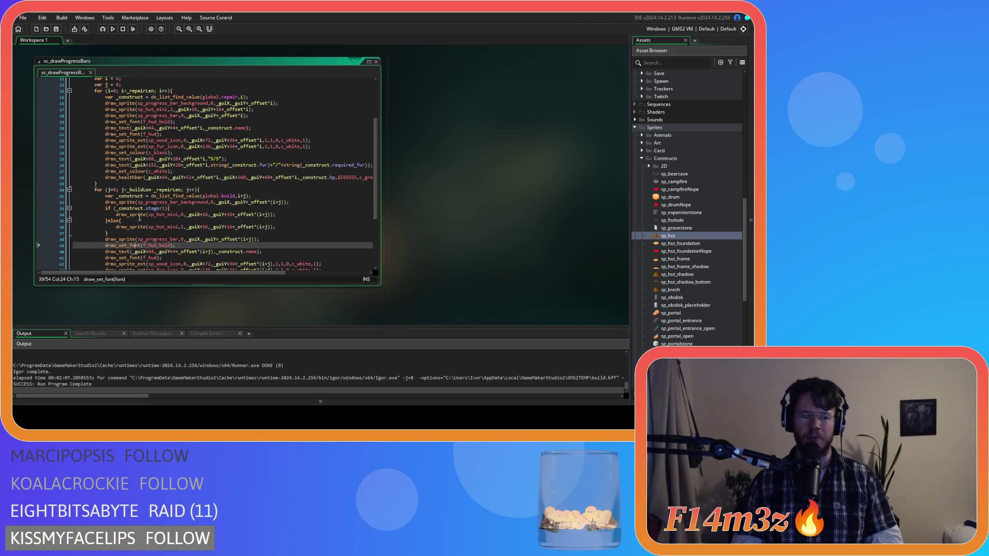
key("F5")
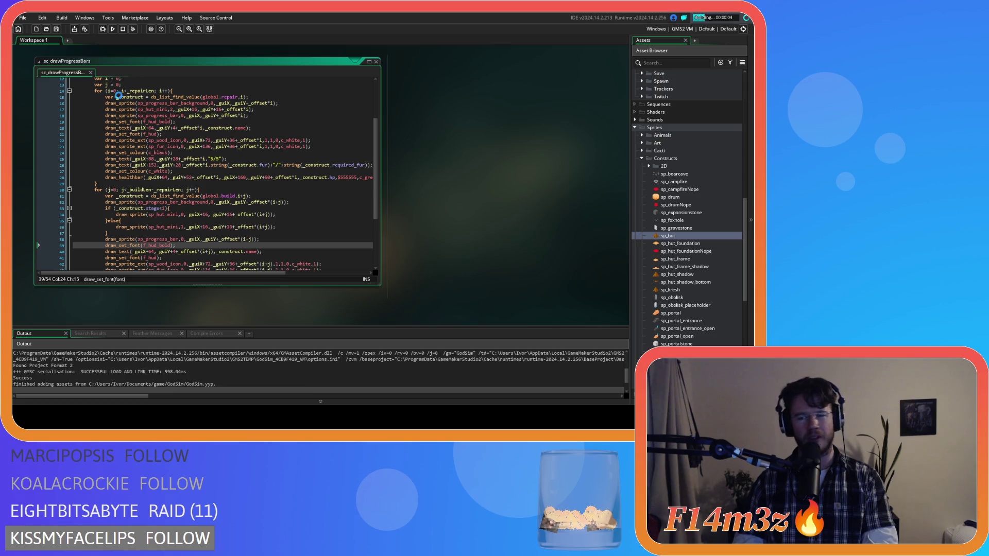
left_click(219, 159)
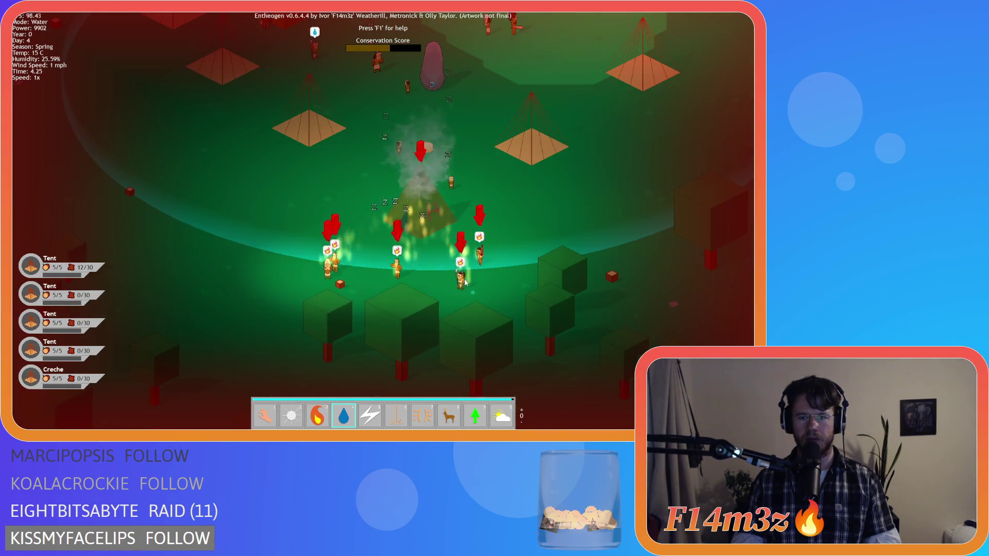
Douse the burning villagers with Water across the village.
left_click(513, 259)
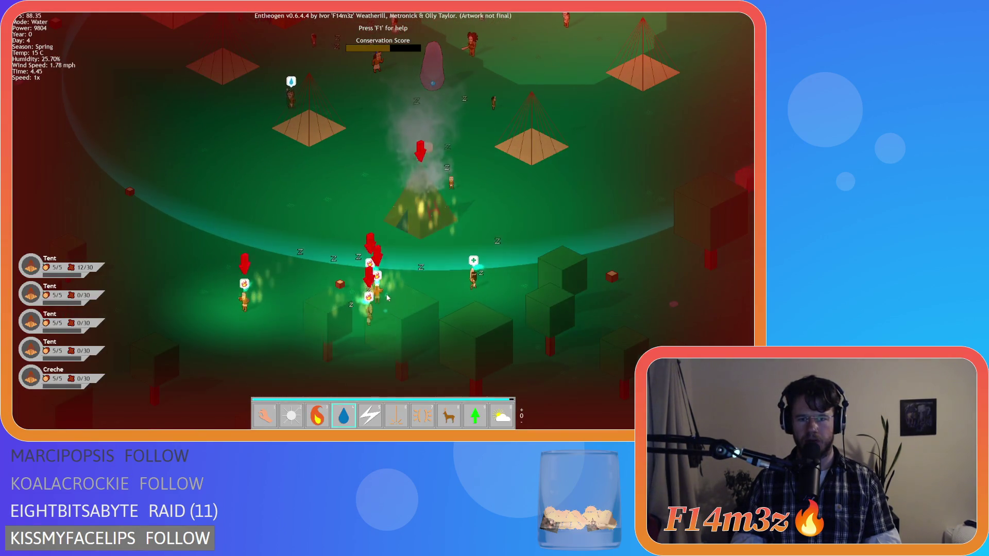
left_click(311, 271)
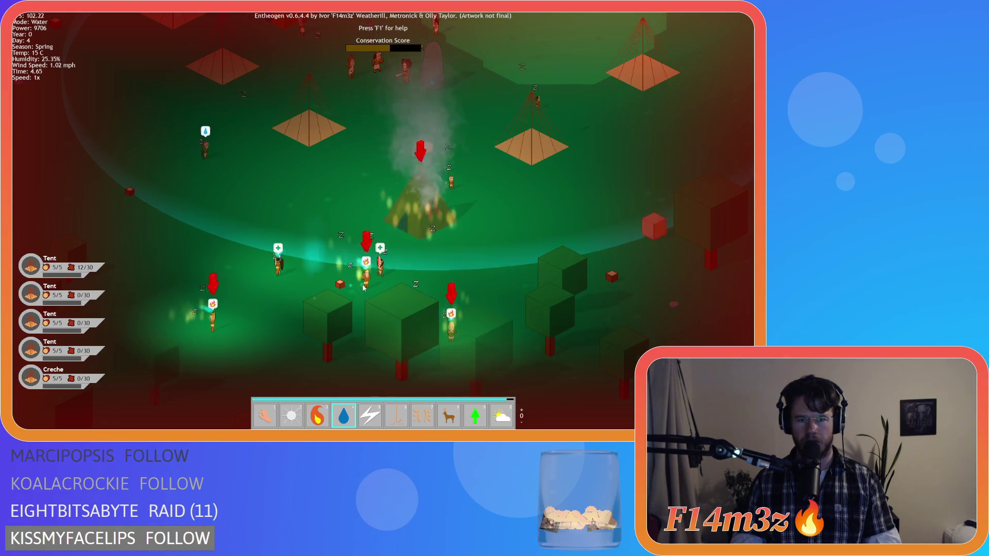
left_click(395, 298)
left_click(449, 341)
left_click(225, 340)
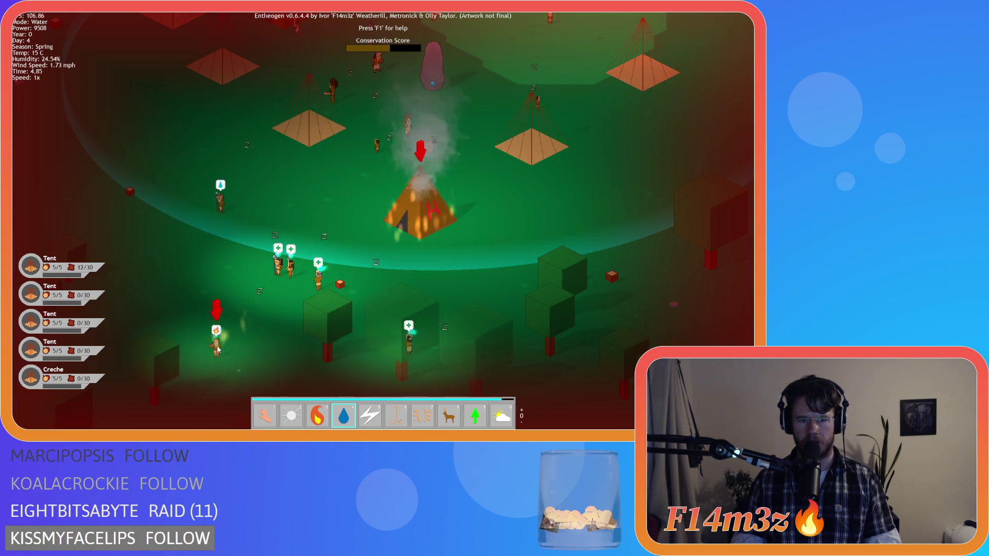
key("d")
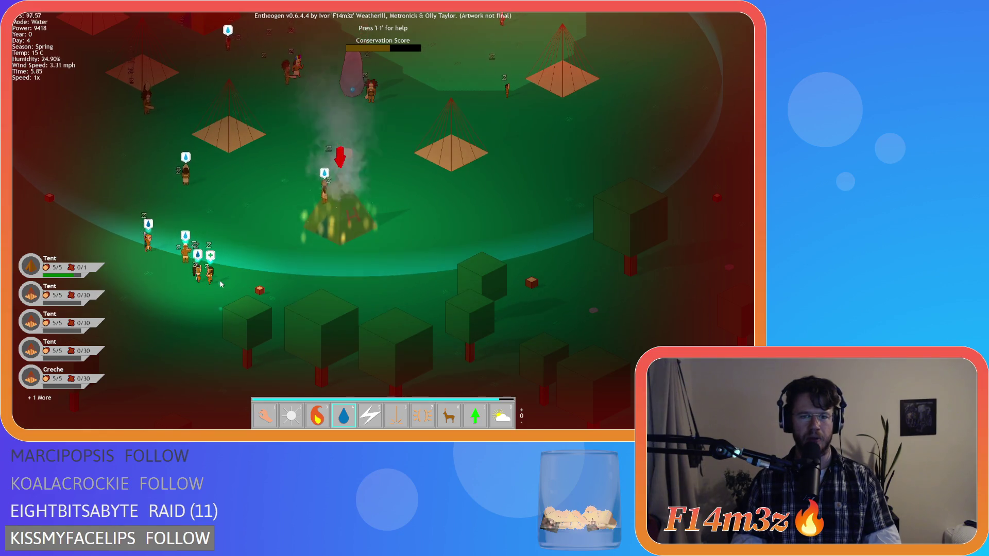
Toggle the name labels and building info, and switch the god power to Hand.
key("alt")
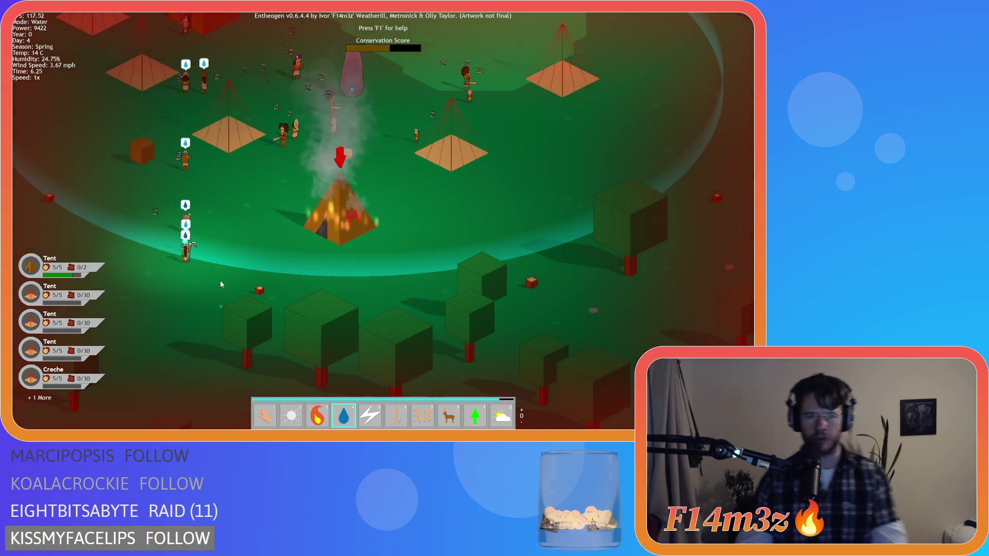
key("alt")
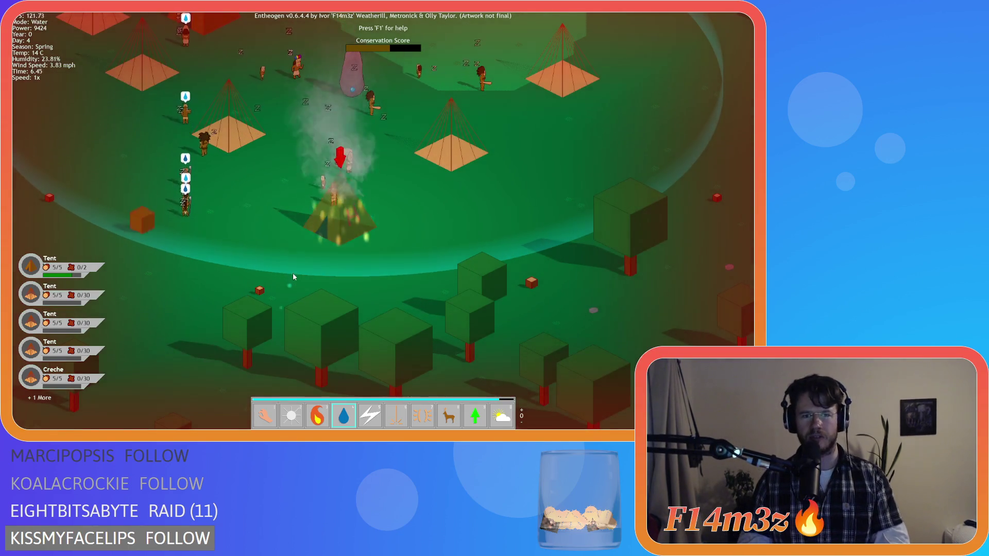
key("1")
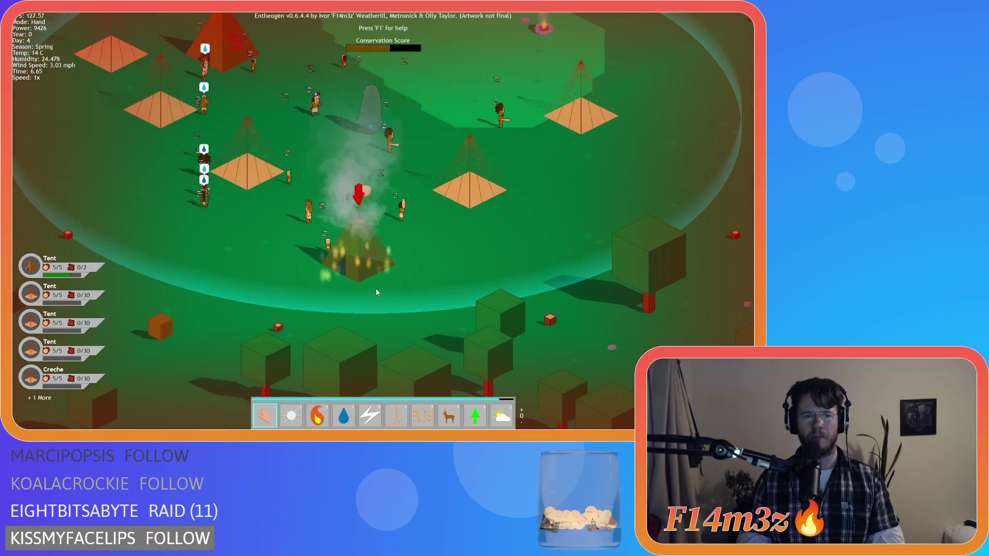
key("alt")
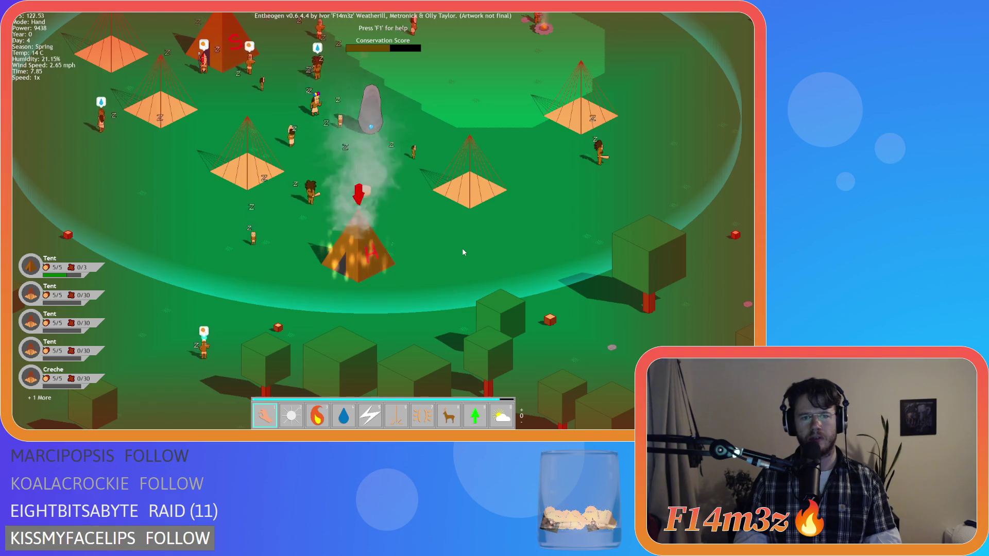
Pan the camera to centre the village, then open the village Inventory.
key("w")
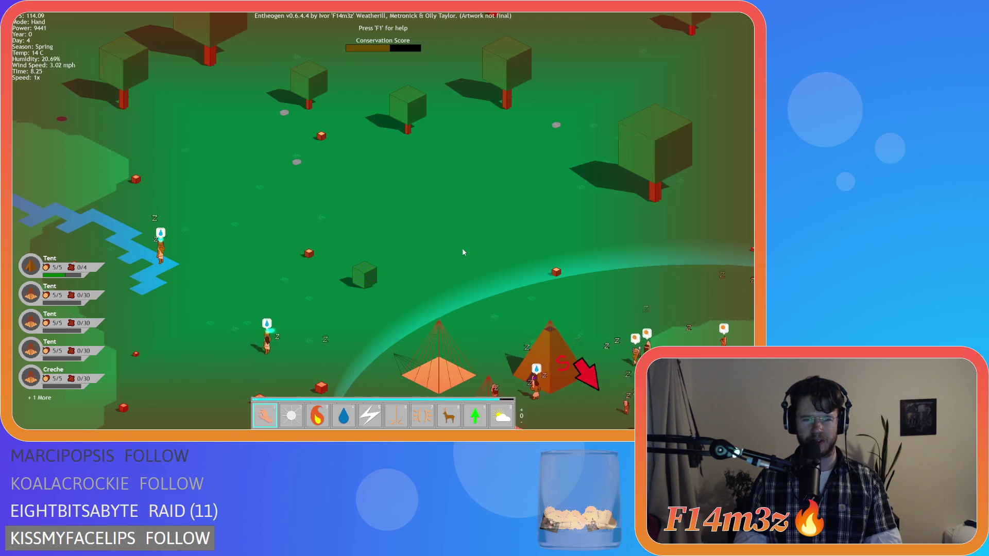
key("s")
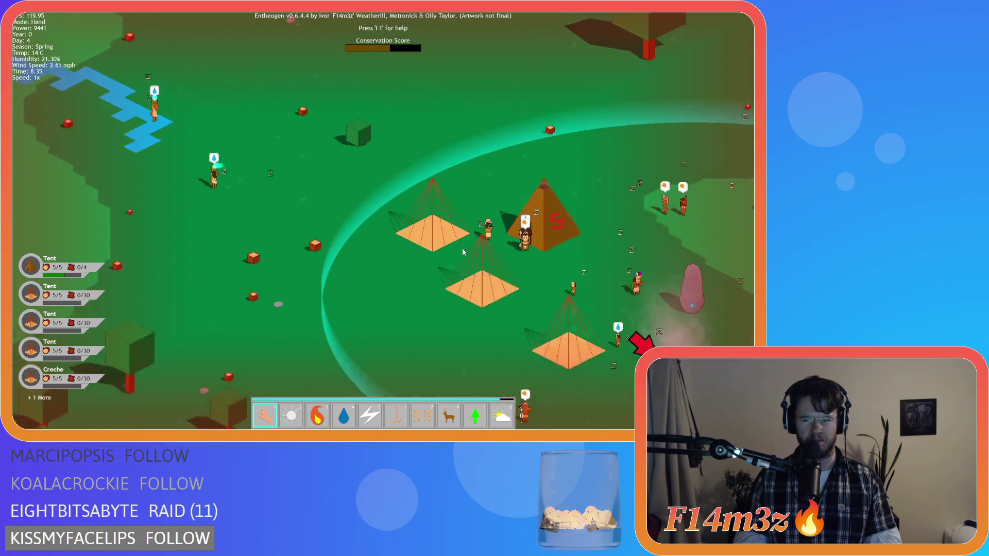
key("s")
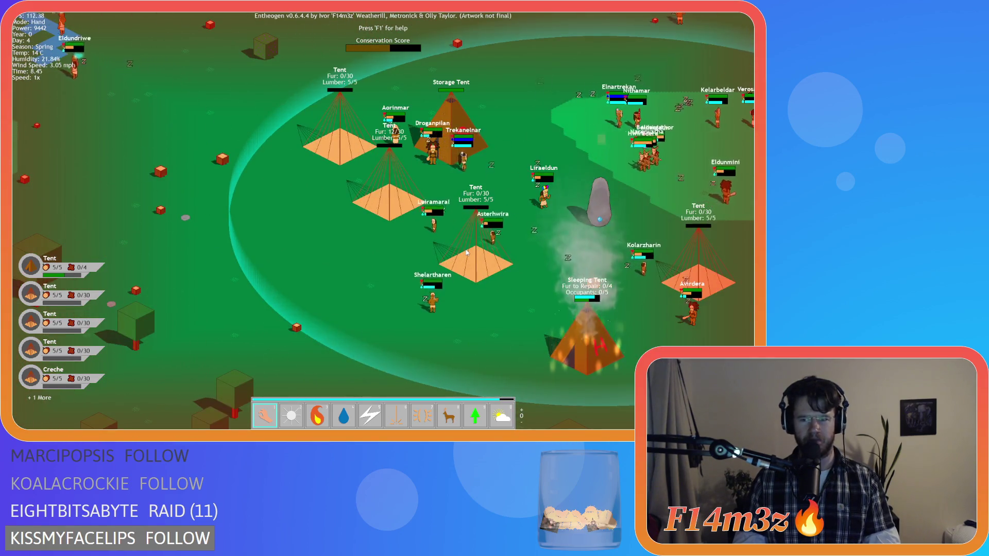
key("w")
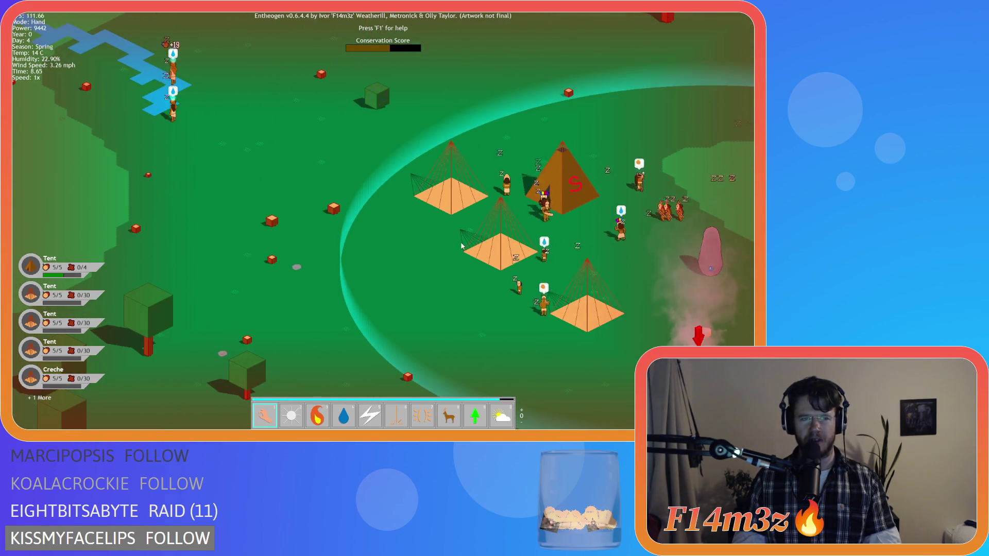
key("d")
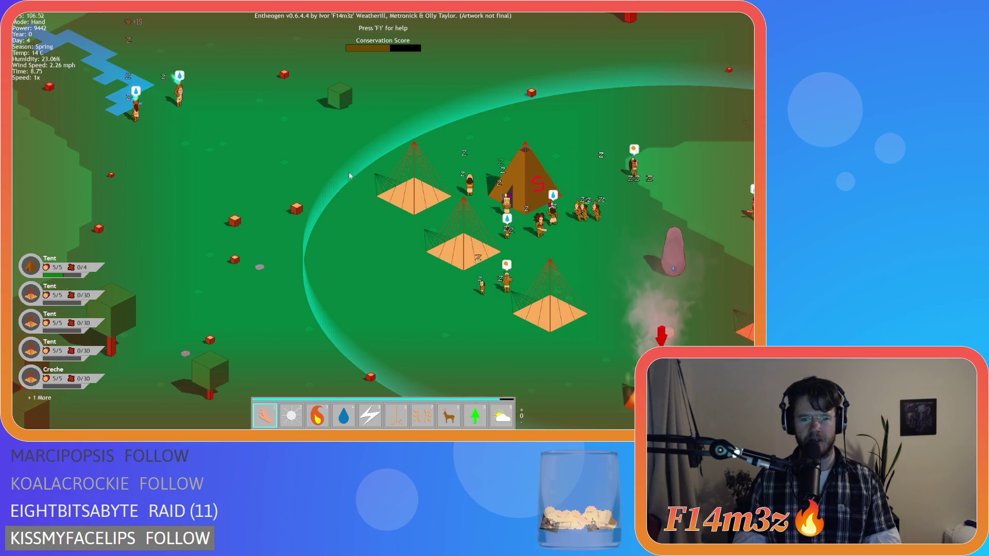
key("s")
key("d")
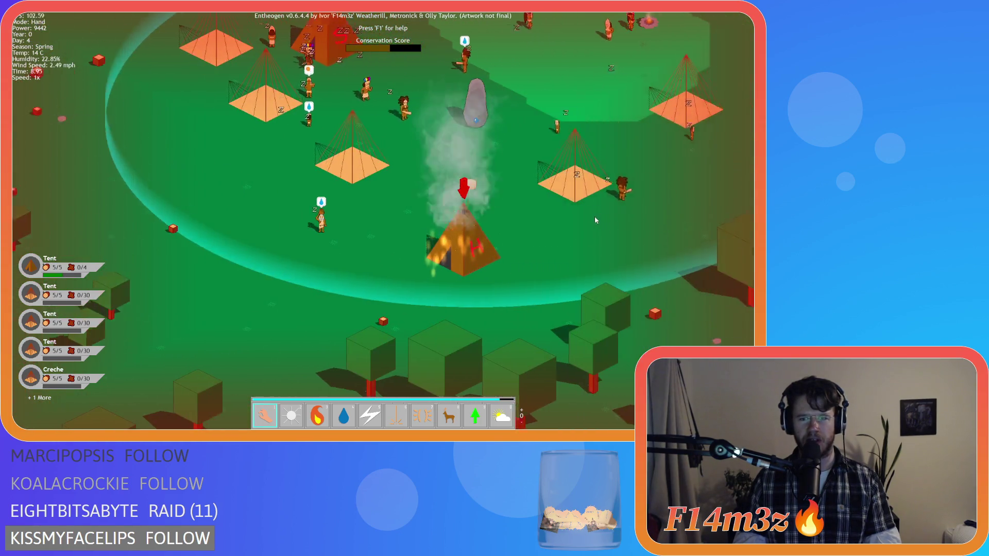
key("d")
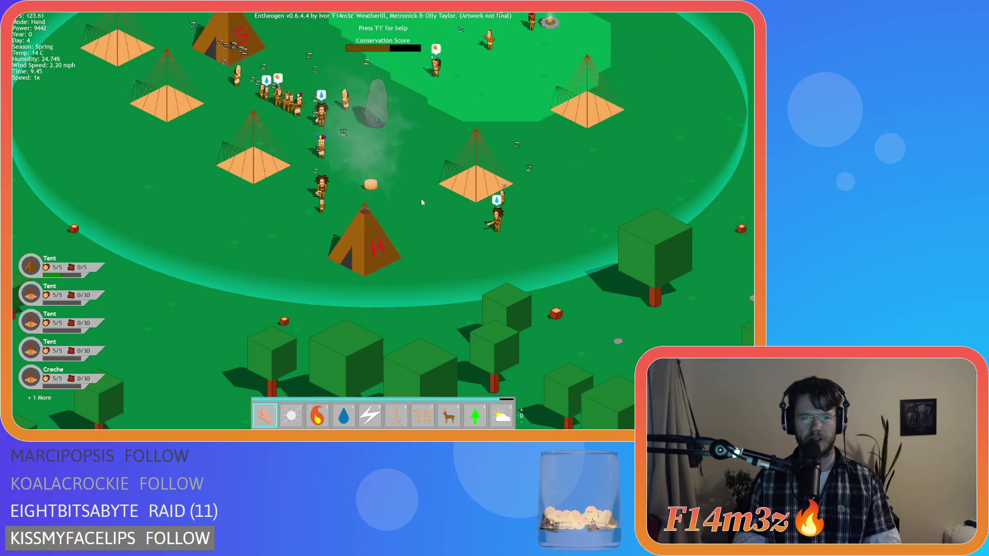
key("w")
key("a")
key("s")
key("s")
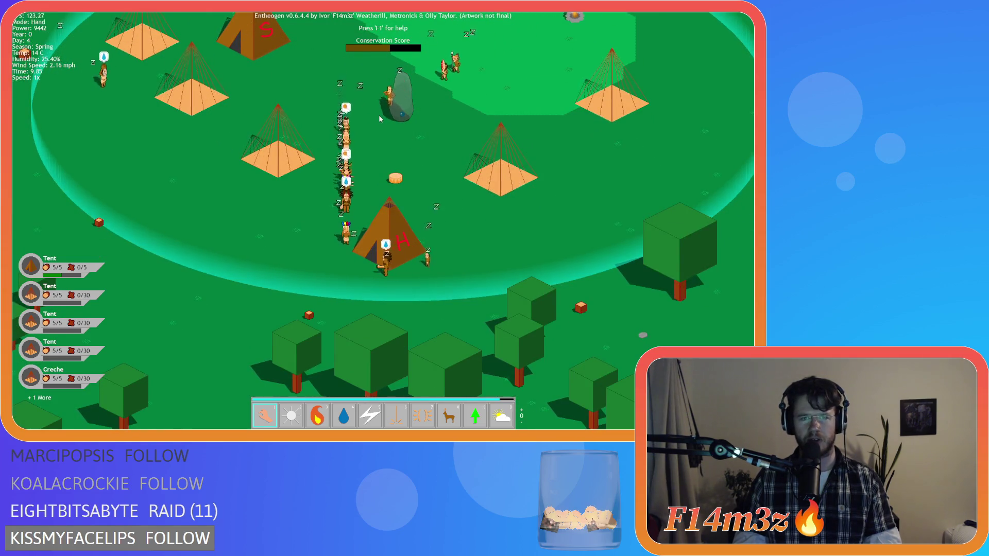
key("w")
key("i")
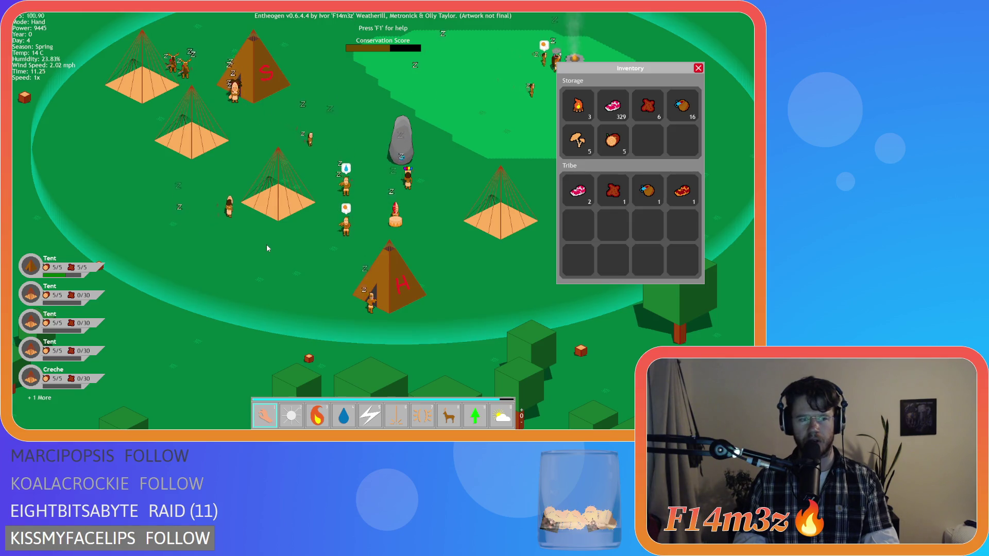
key("Escape")
scroll(369, 314, "up", 3)
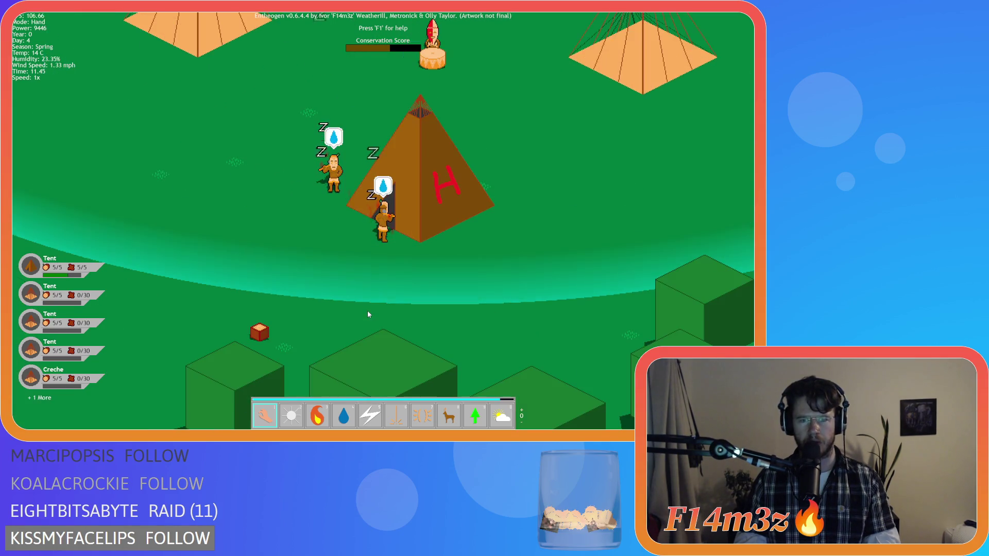
scroll(366, 311, "down", 3)
scroll(389, 299, "up", 3)
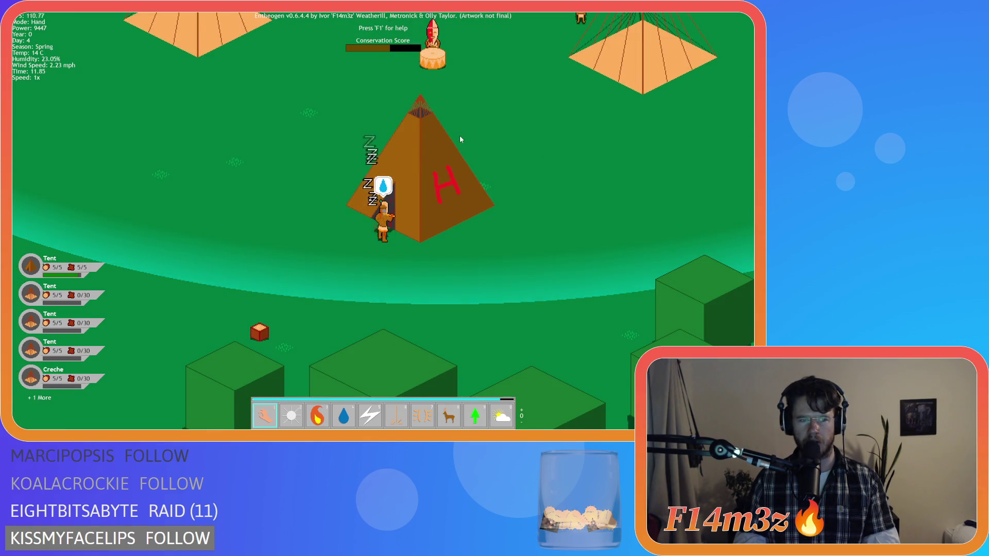
scroll(462, 148, "down", 1)
scroll(463, 149, "up", 1)
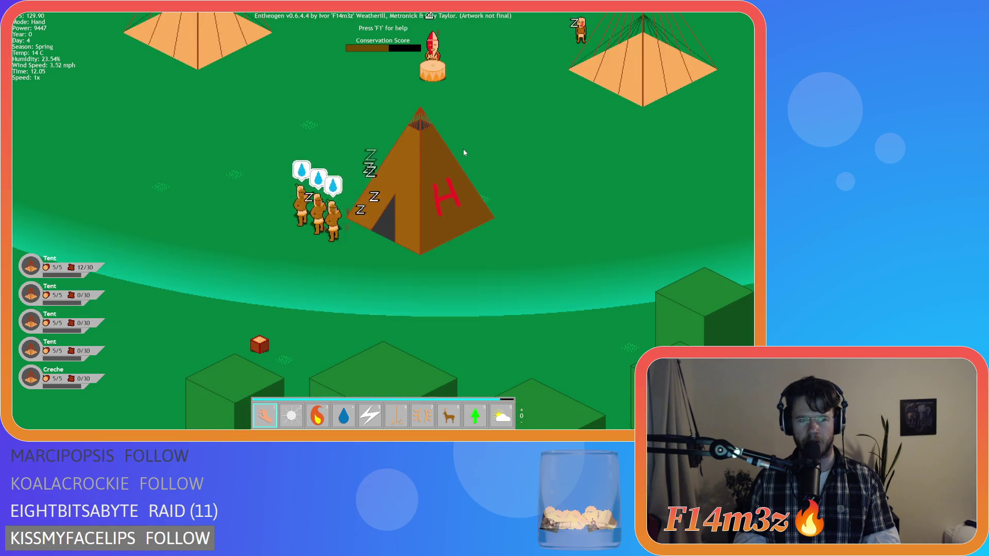
scroll(453, 155, "down", 3)
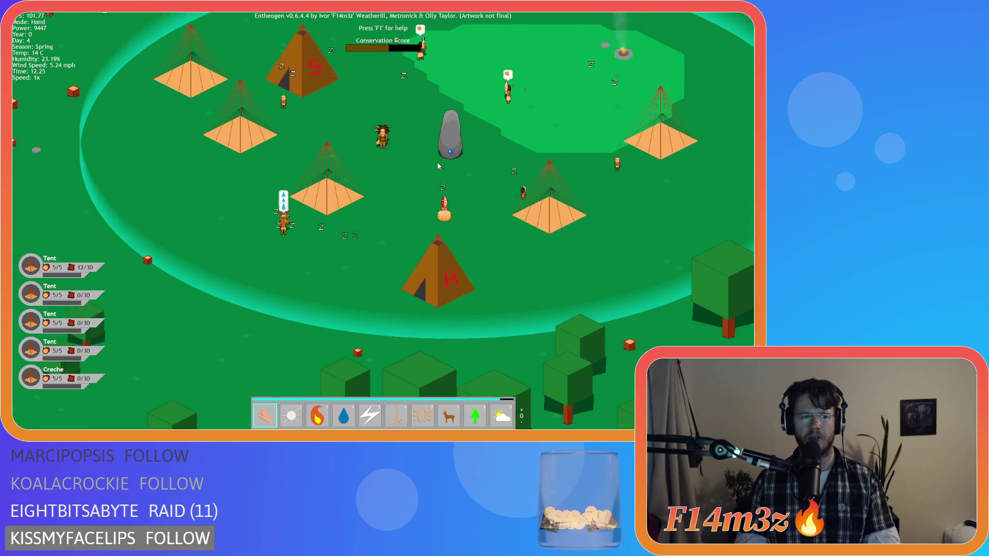
scroll(438, 166, "down", 1)
scroll(438, 165, "up", 1)
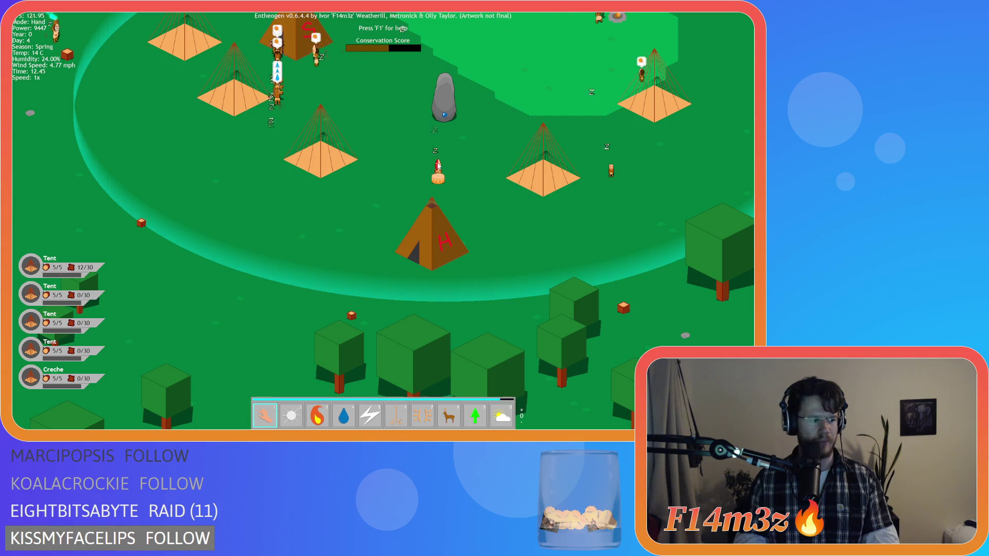
scroll(437, 165, "down", 2)
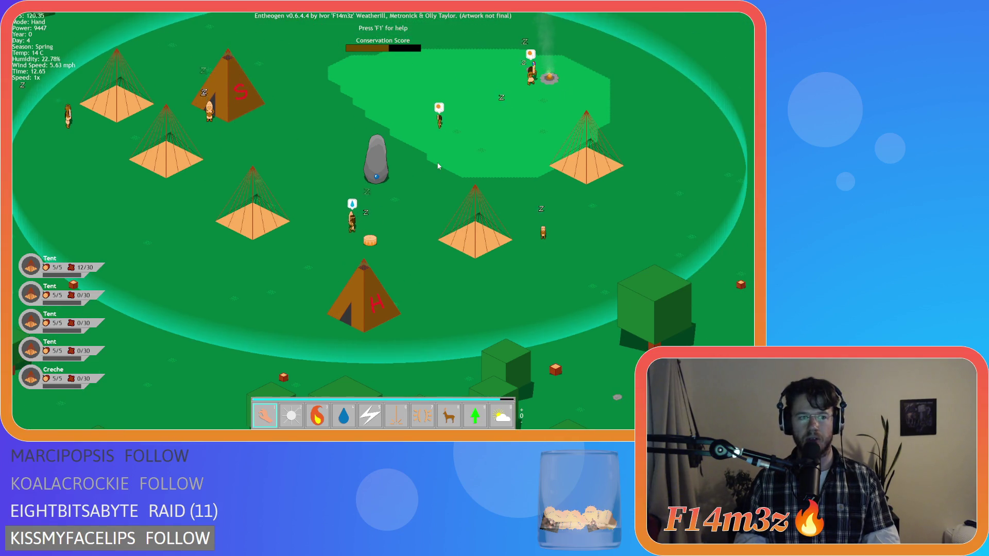
scroll(284, 238, "up", 2)
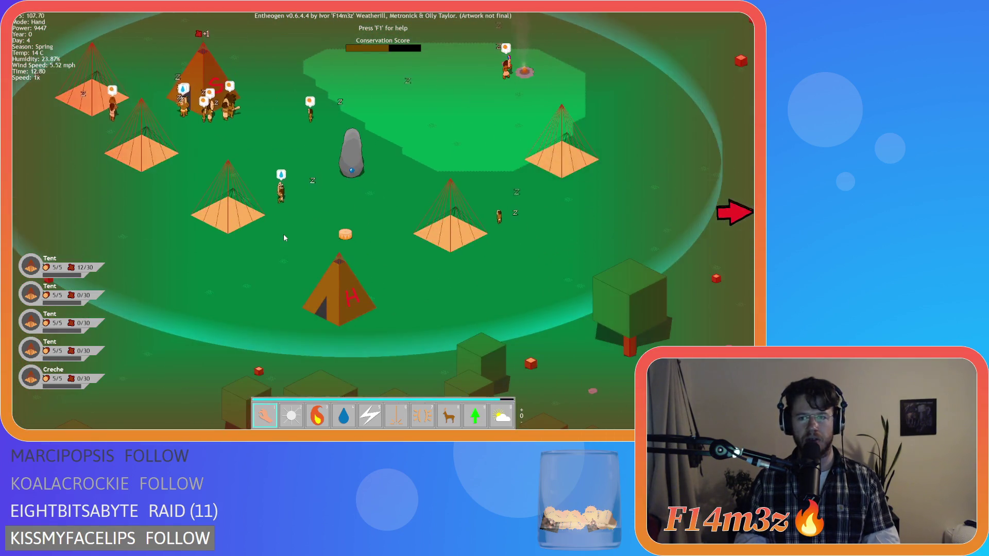
scroll(285, 238, "down", 3)
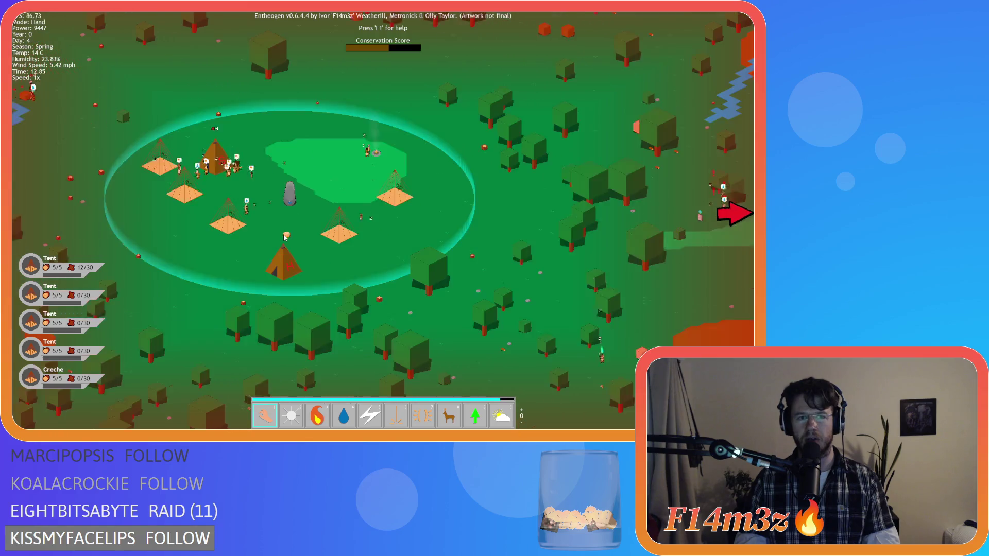
scroll(429, 272, "up", 2)
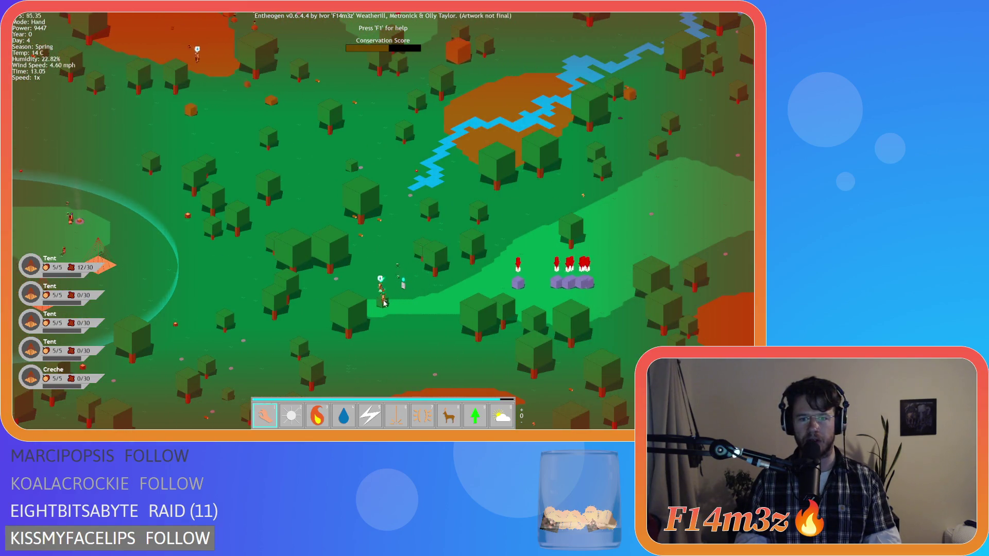
scroll(384, 303, "down", 2)
scroll(395, 258, "up", 2)
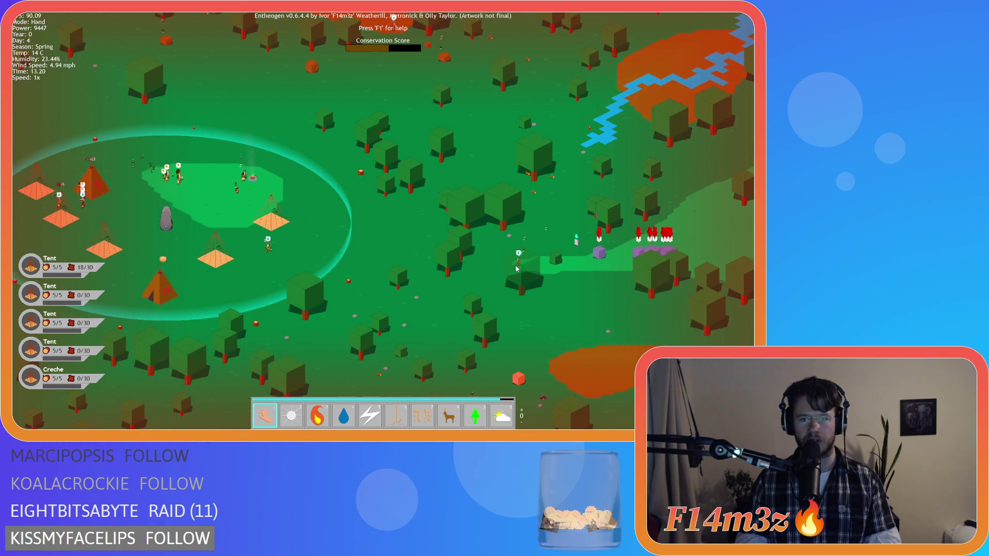
scroll(516, 268, "down", 2)
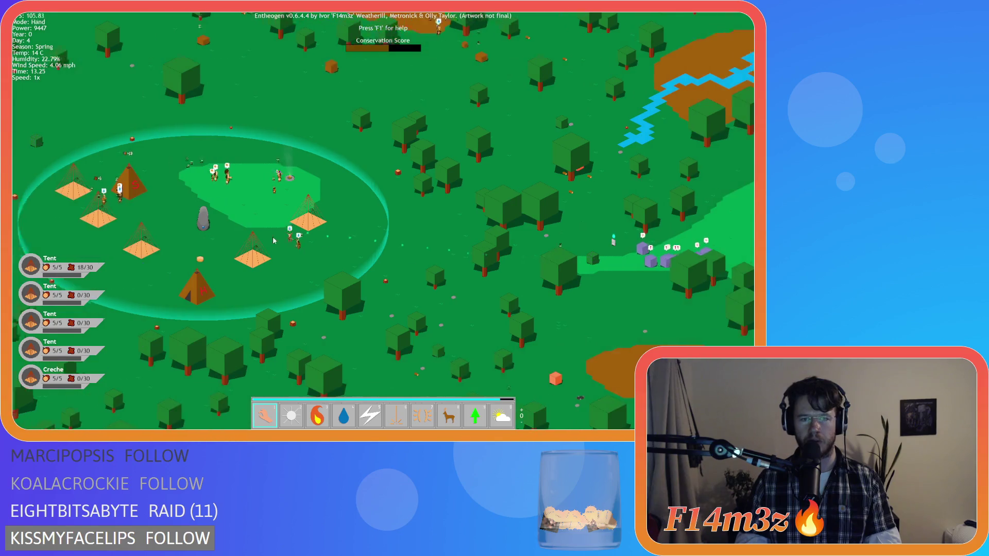
scroll(309, 226, "up", 2)
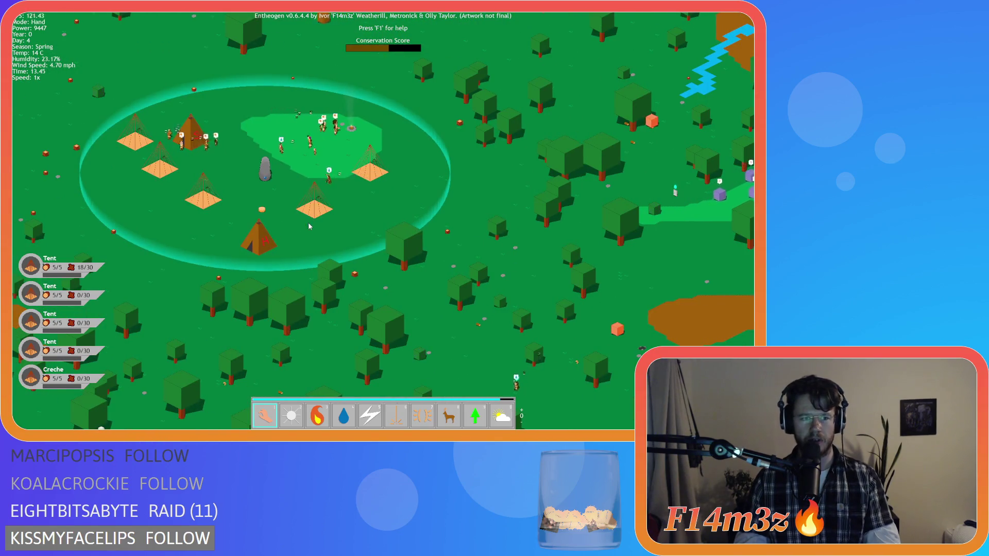
key("a")
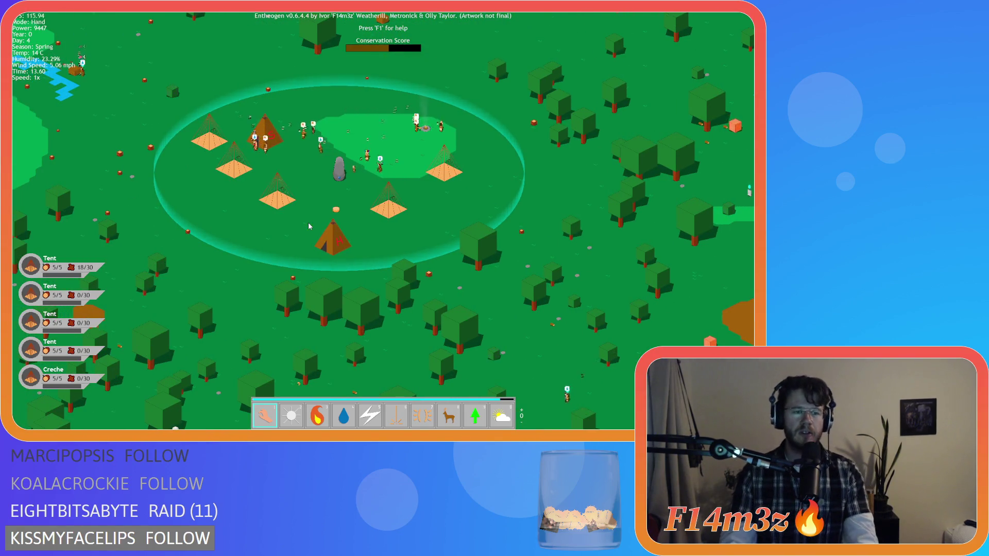
key("a")
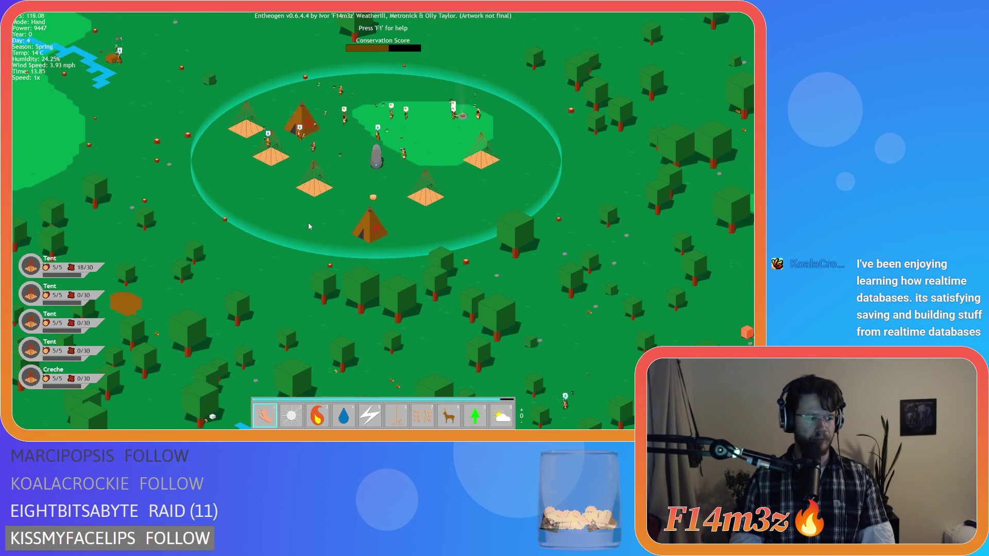
key("d")
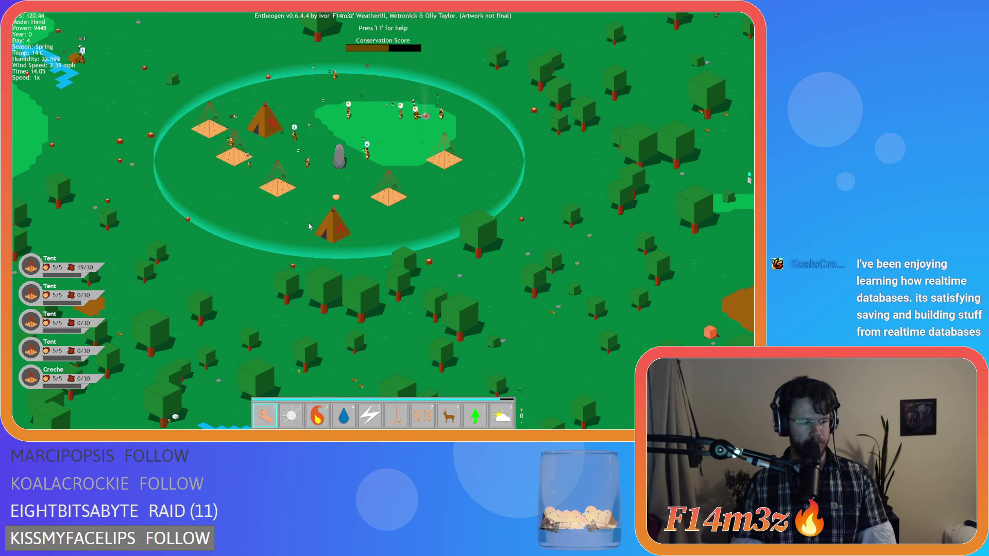
key("a")
key("s")
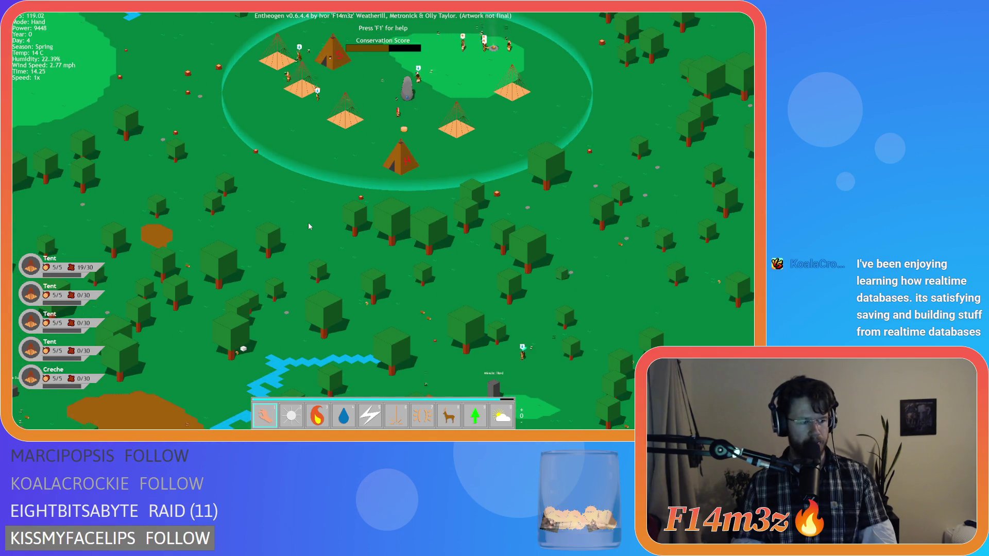
key("w")
key("s")
key("a")
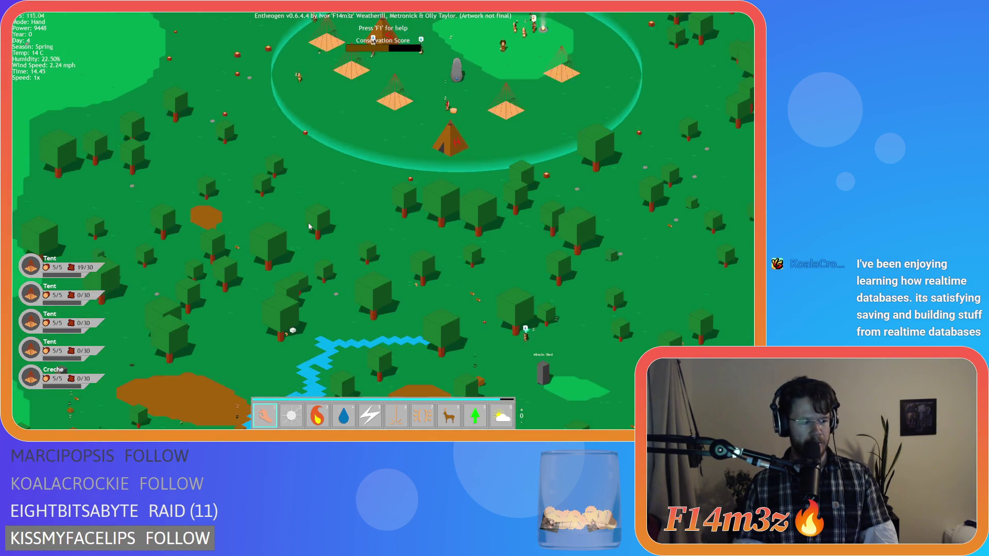
key("w")
key("d")
scroll(309, 227, "up", 5)
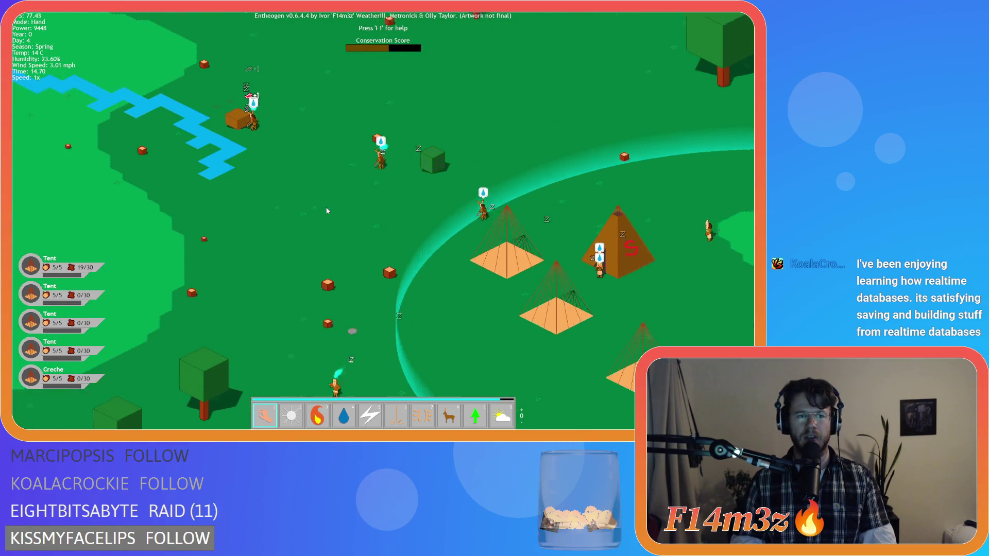
key("w")
key("a")
key("s")
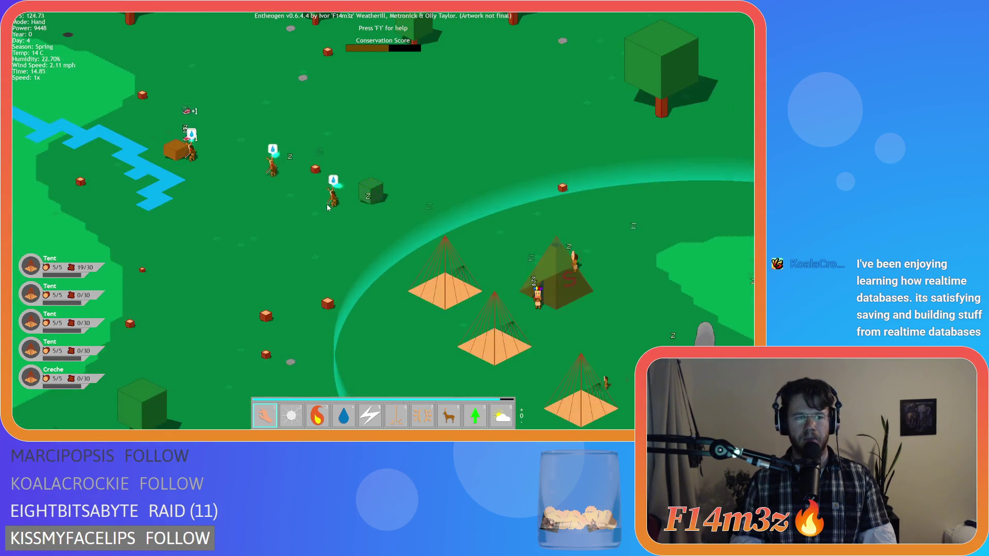
Bring the campfire into view and drag it in among the tents.
key("s")
key("d")
key("d")
key("s")
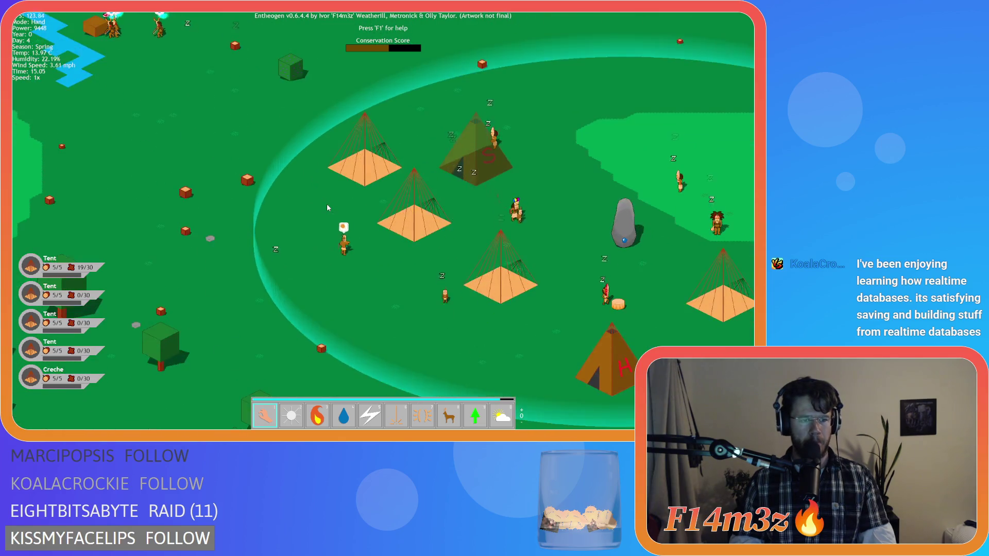
key("d")
key("s")
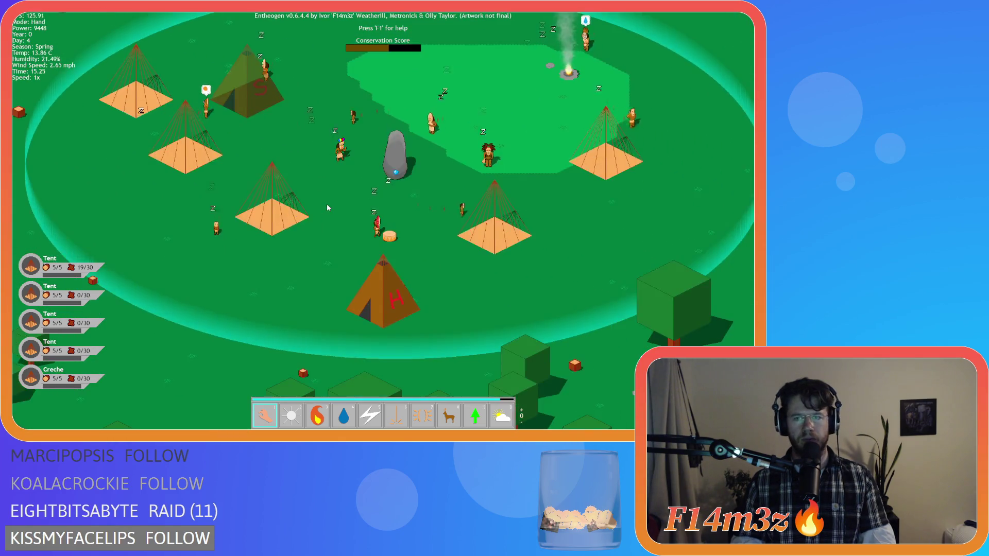
key("w")
key("a")
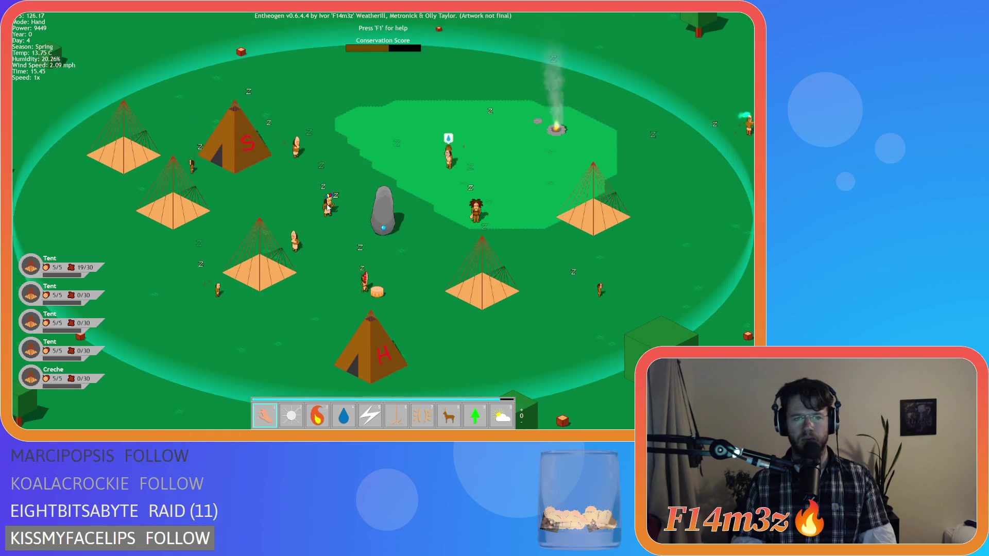
left_click_drag(551, 135, 260, 196)
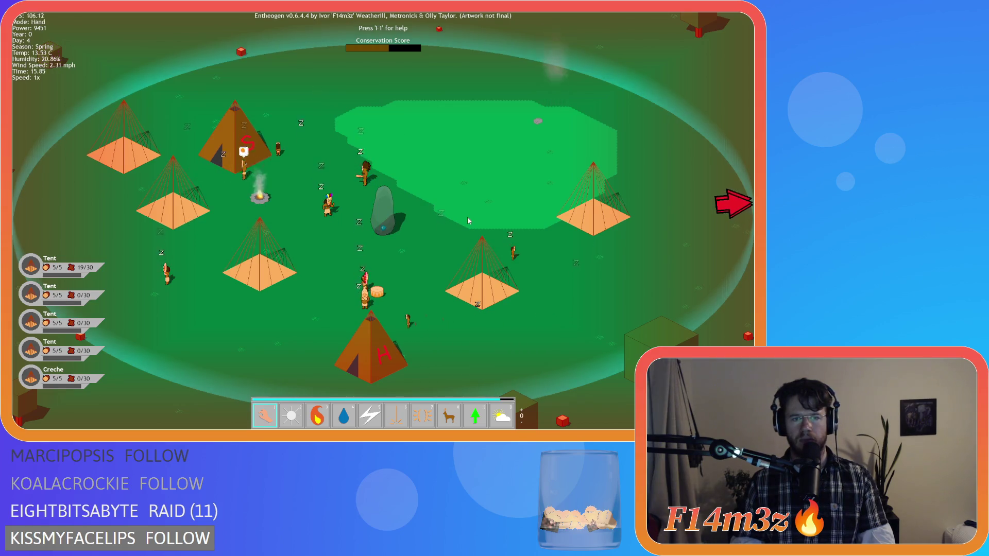
Survey the forest, river and dirt around the village, then centre the camp in view.
scroll(468, 218, "down", 3)
key("d")
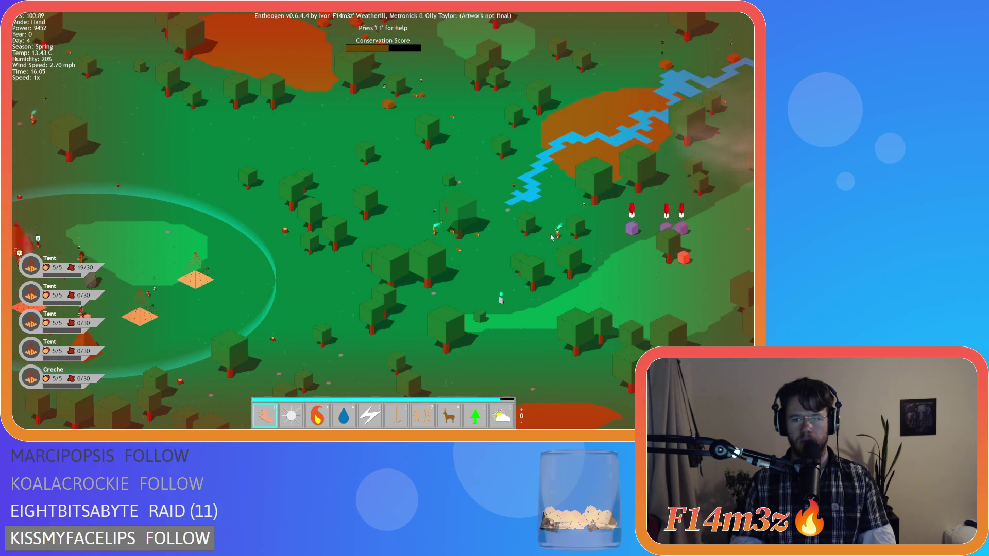
key("a")
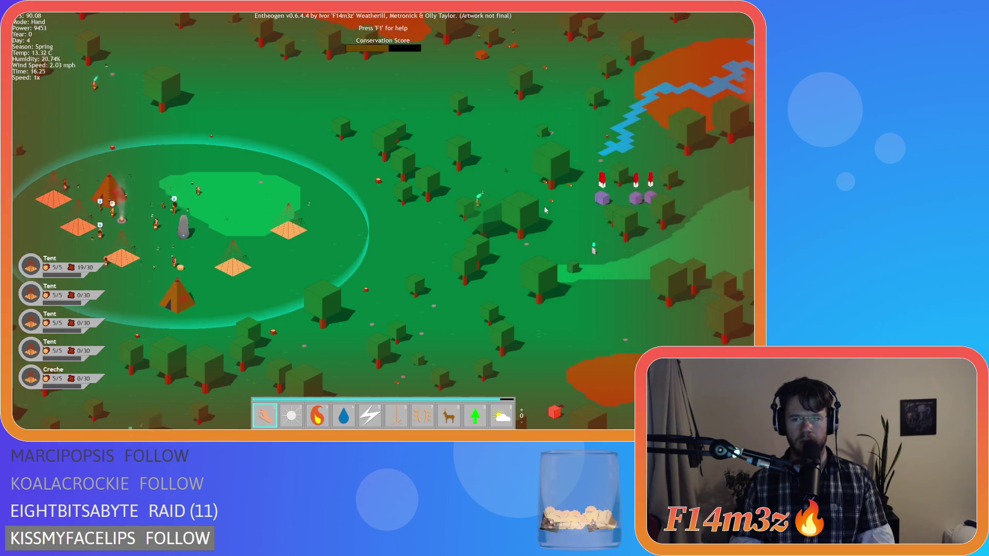
key("a")
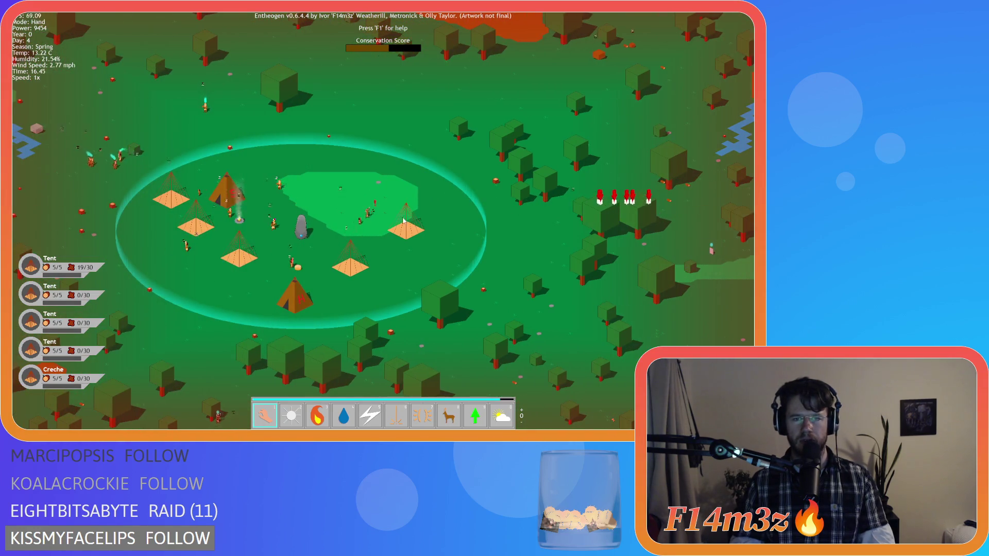
key("w")
key("a")
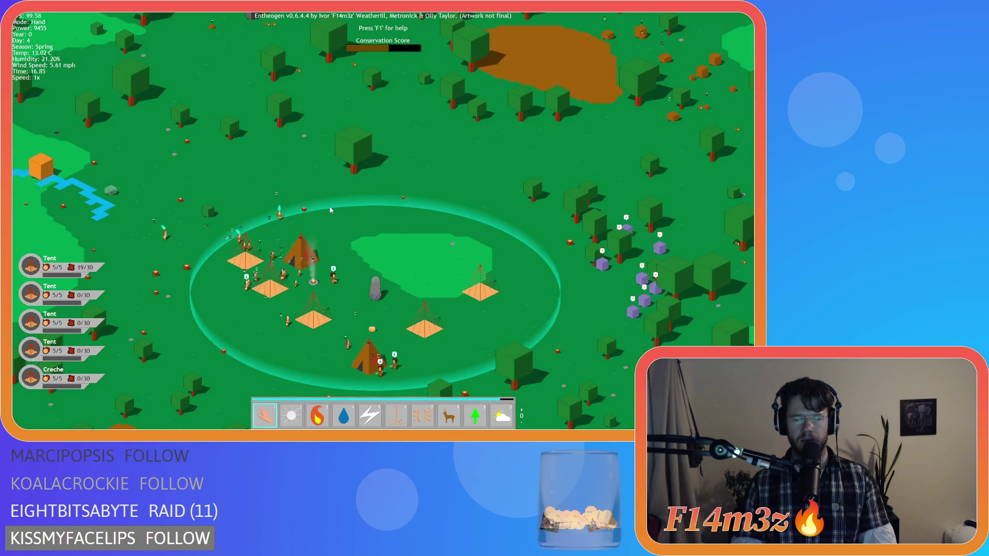
key("s")
key("d")
key("d")
key("w")
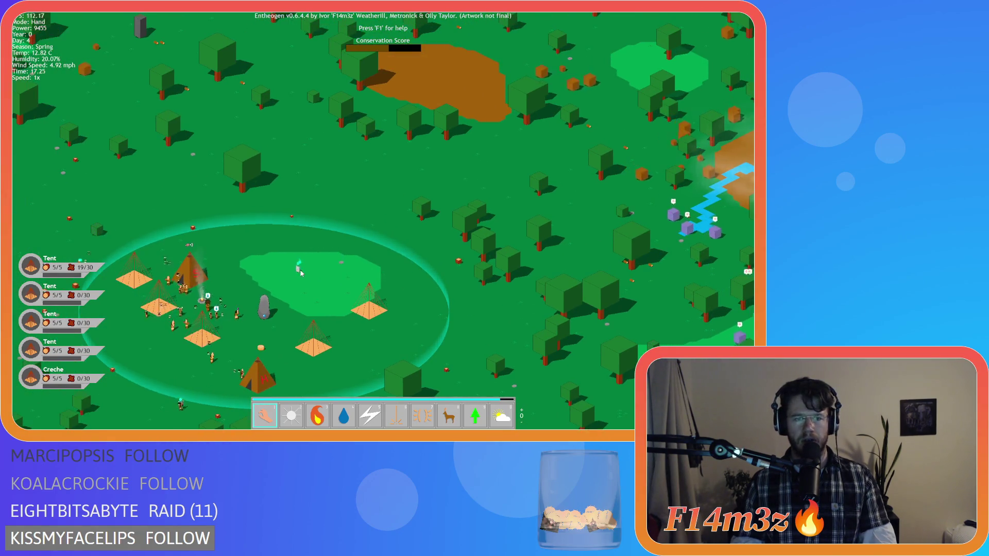
scroll(343, 287, "up", 3)
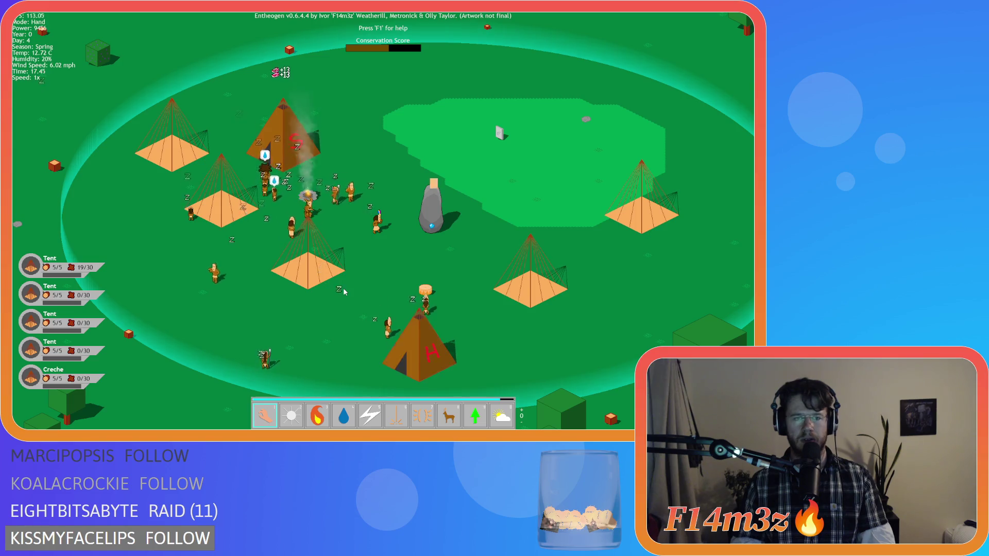
key("a")
key("w")
key("d")
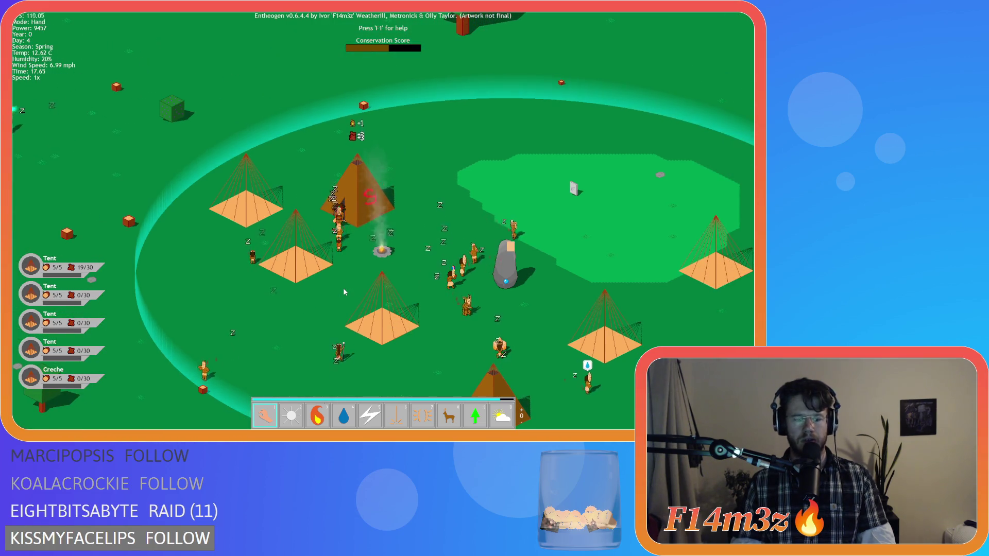
Switch briefly to Resurrection and back to Hand, then recentre and zoom out.
key("9")
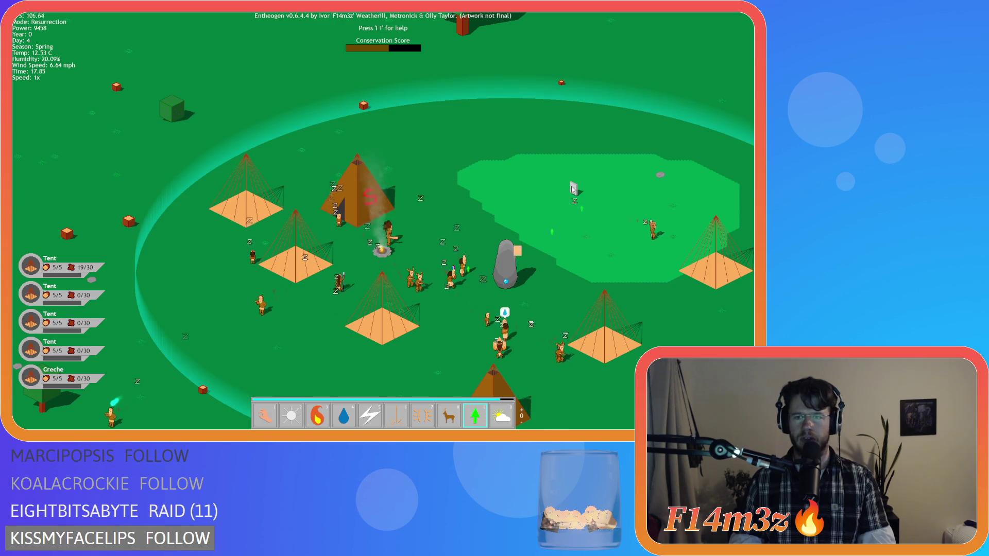
key("1")
key("d")
key("s")
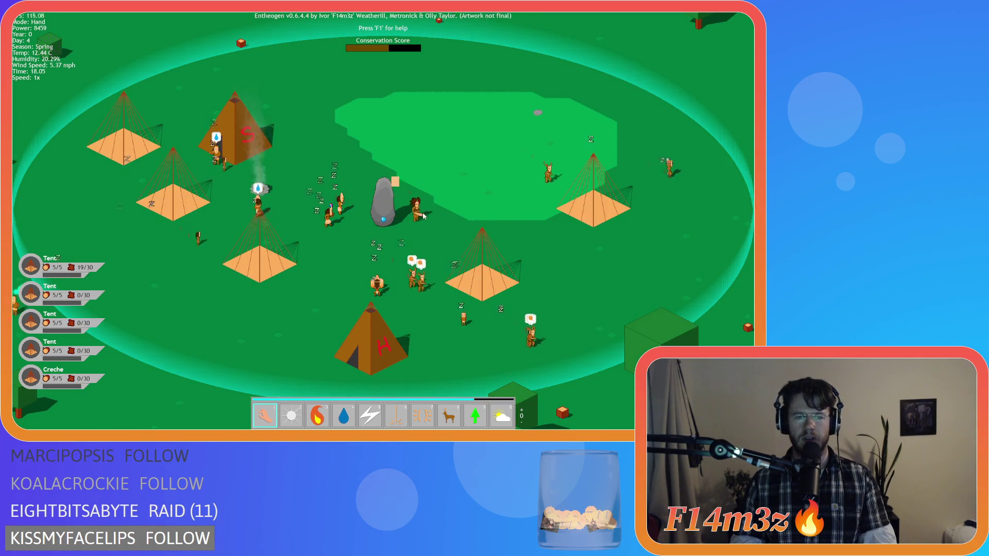
scroll(423, 212, "down", 3)
scroll(422, 216, "down", 5)
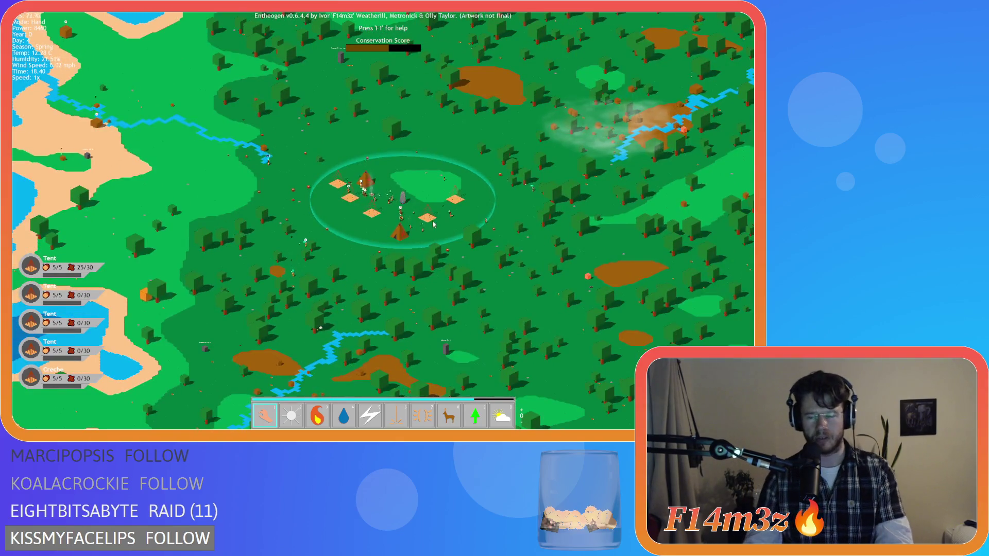
Pan and zoom the map around the village until it sits centred in view.
scroll(432, 224, "up", 5)
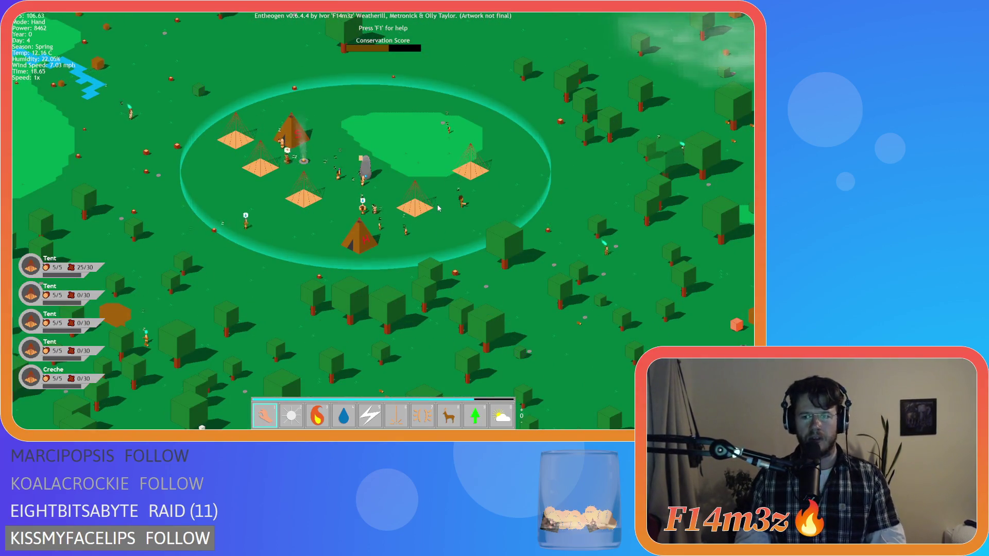
key("d")
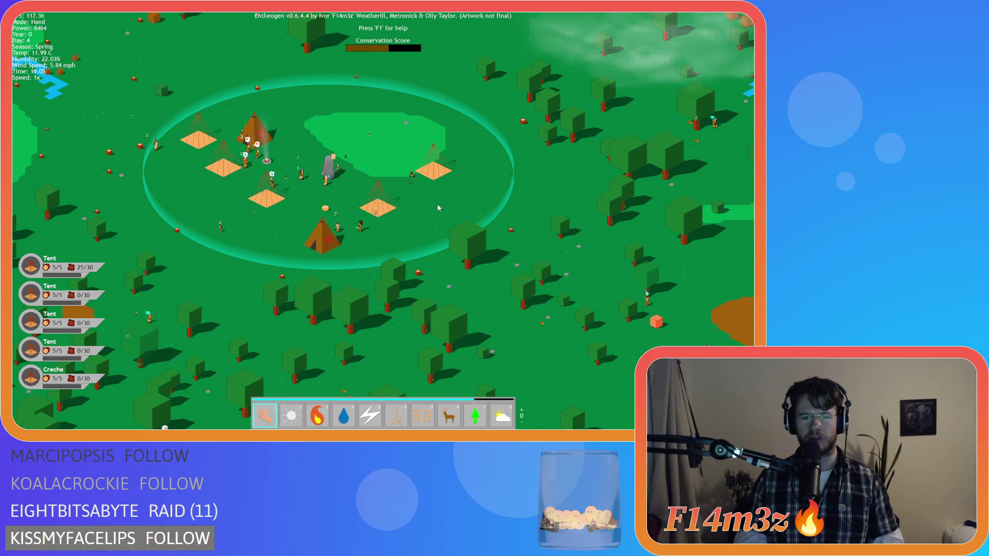
key("s")
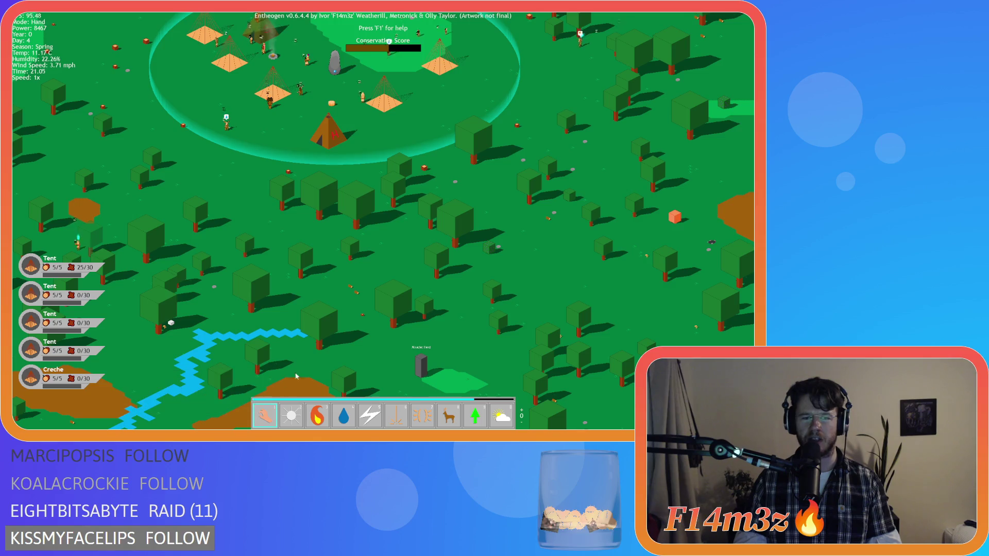
key("w")
key("d")
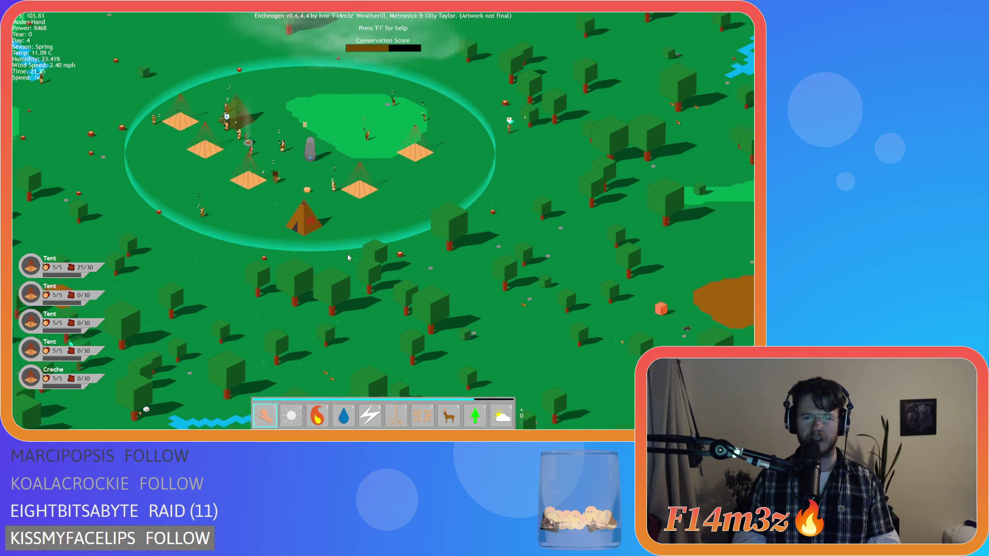
key("w")
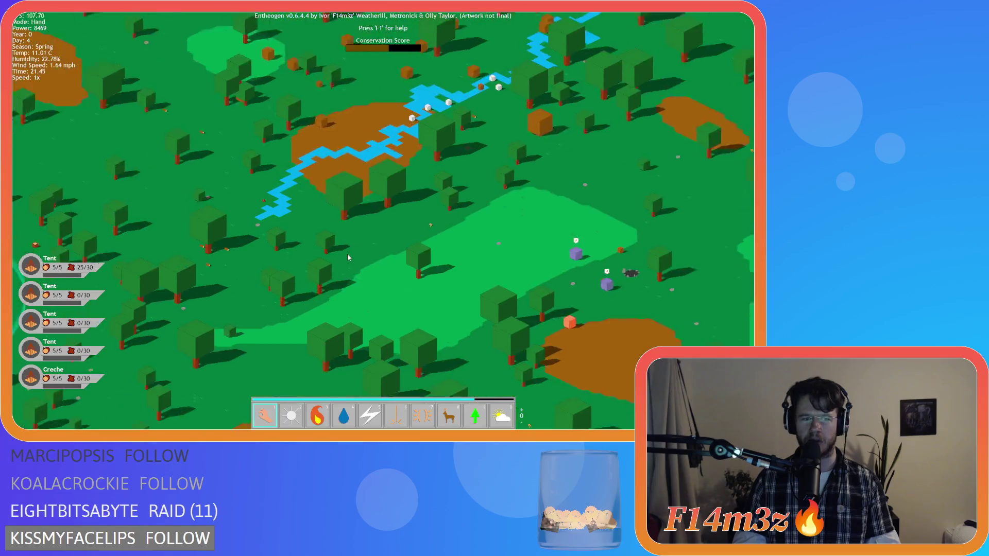
key("a")
key("a")
key("w")
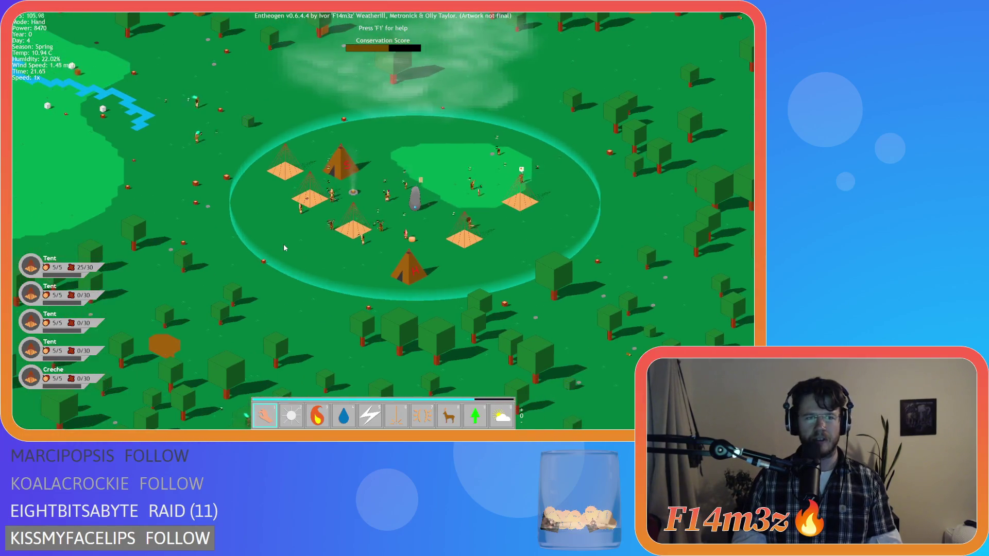
key("a")
key("w")
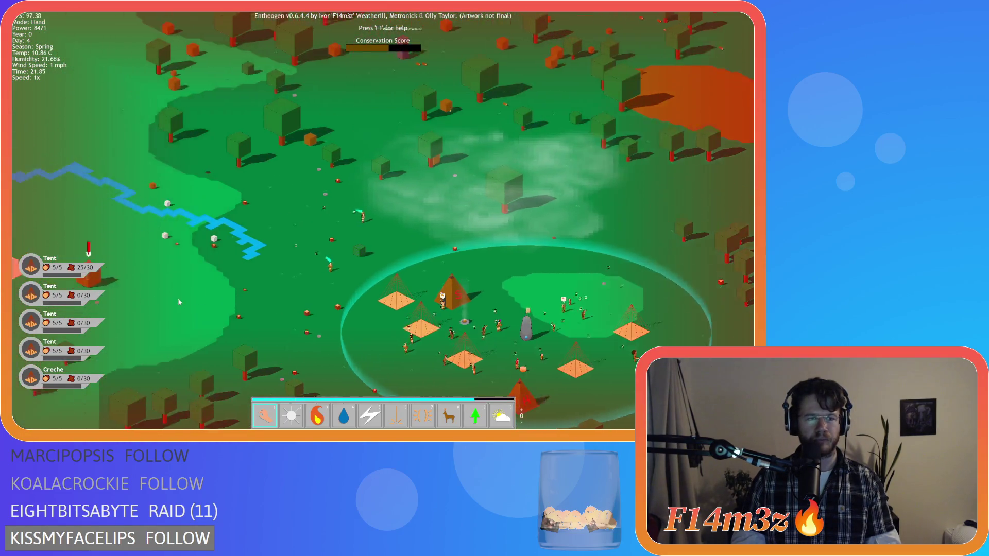
scroll(285, 244, "down", 3)
scroll(285, 245, "up", 3)
key("d")
key("s")
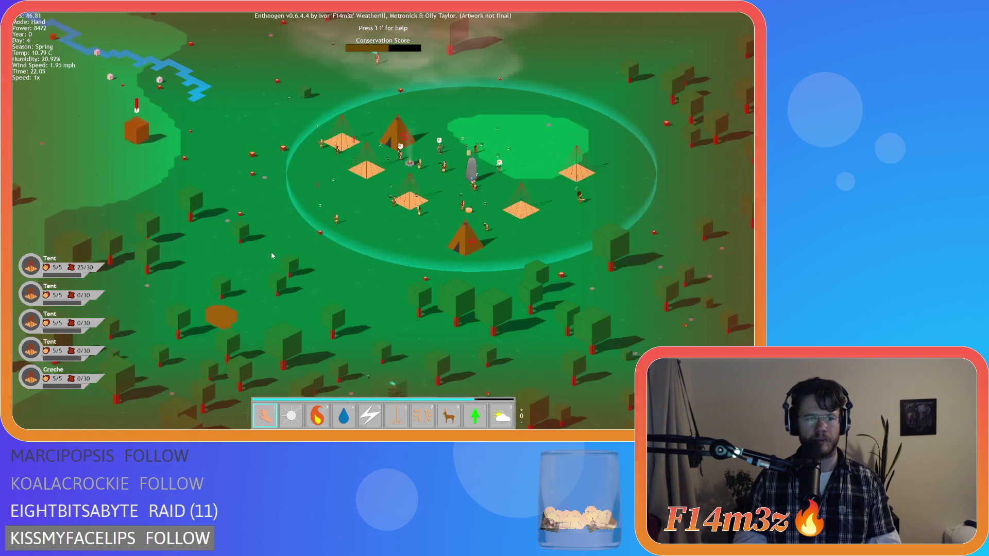
scroll(270, 252, "up", 3)
scroll(270, 251, "down", 3)
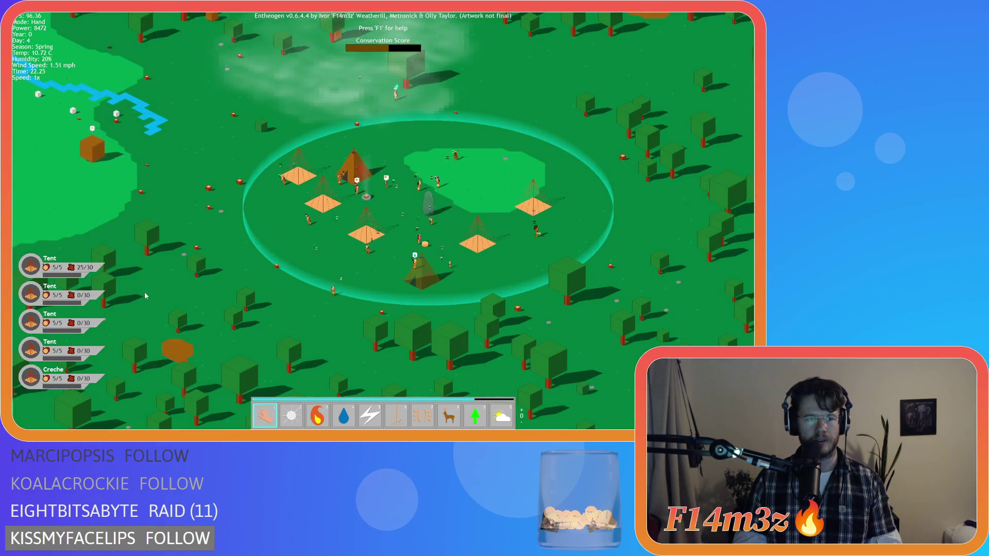
Quit the game with Escape and Y, then close the sc_drawProgressBars script window.
left_click(262, 407)
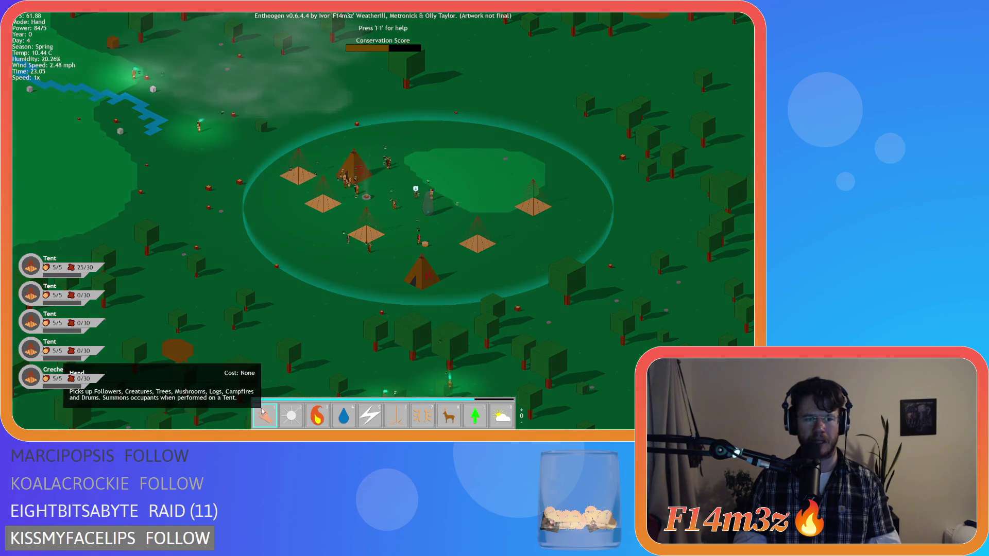
key("Escape")
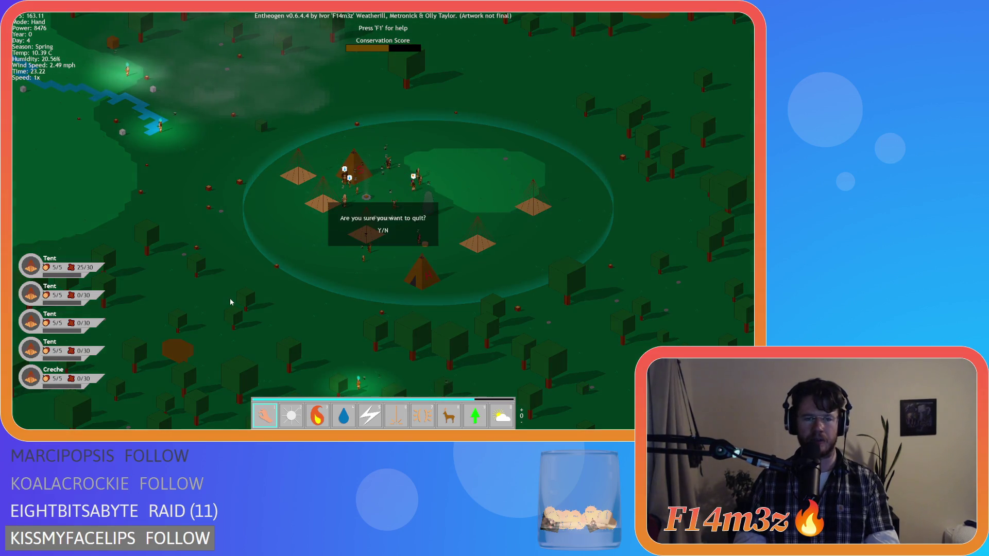
key("y")
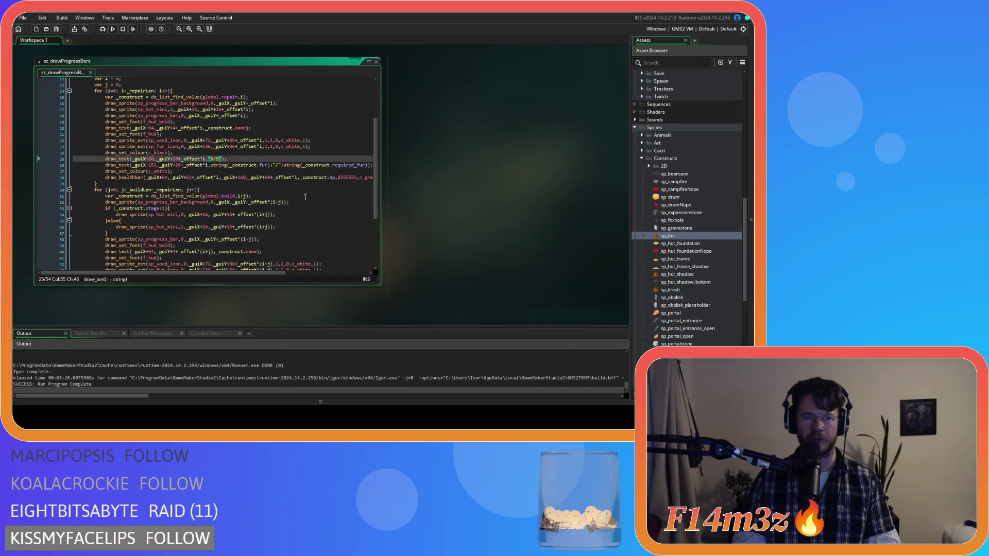
scroll(305, 197, "up", 6)
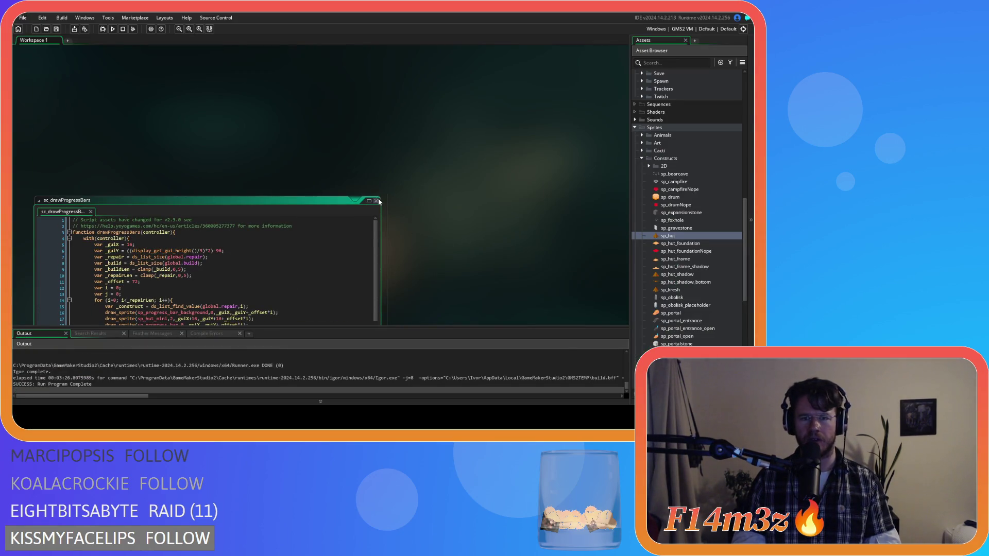
left_click(377, 201)
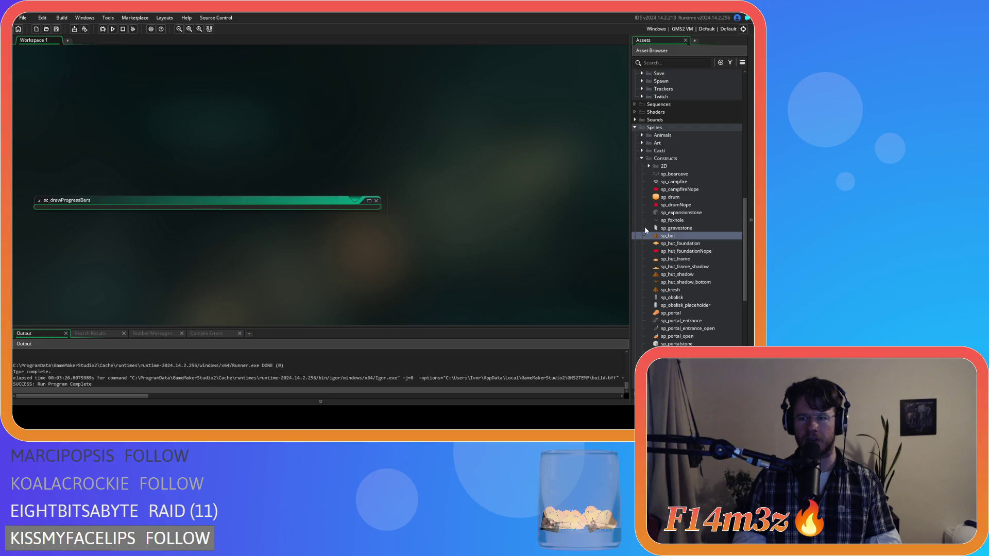
Collapse the sprite and Scripts folders and open ob_gui's Draw GUI event code.
left_click(642, 159)
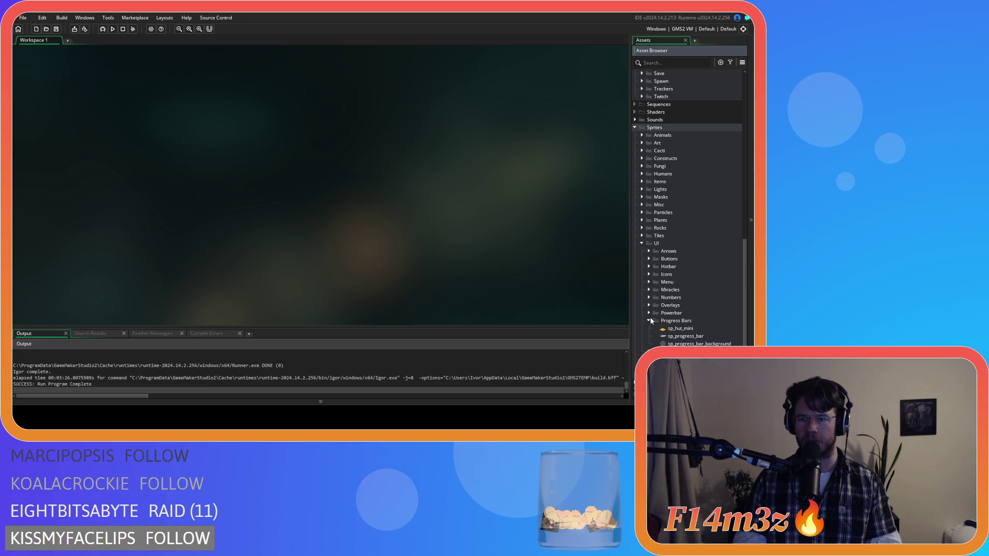
left_click(641, 243)
scroll(693, 291, "up", 10)
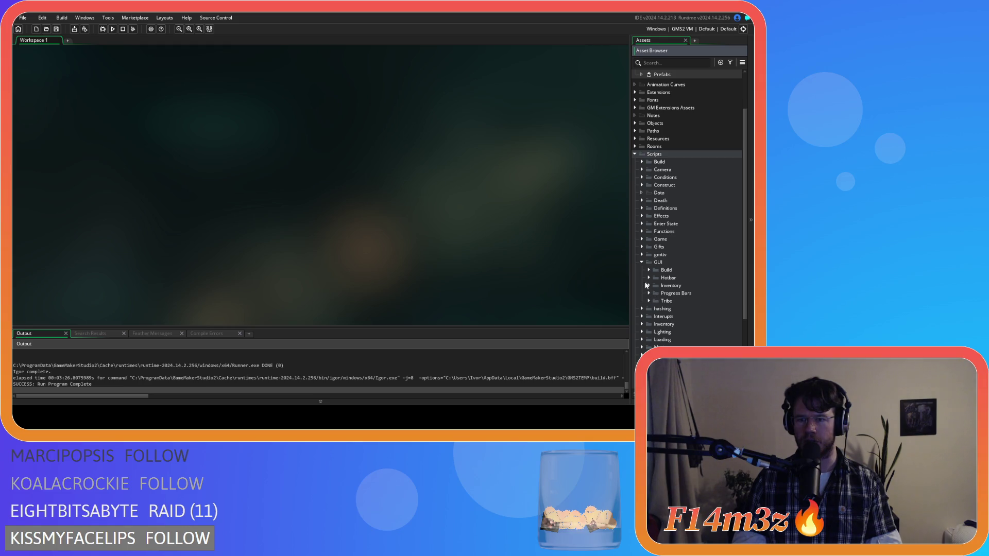
left_click(633, 154)
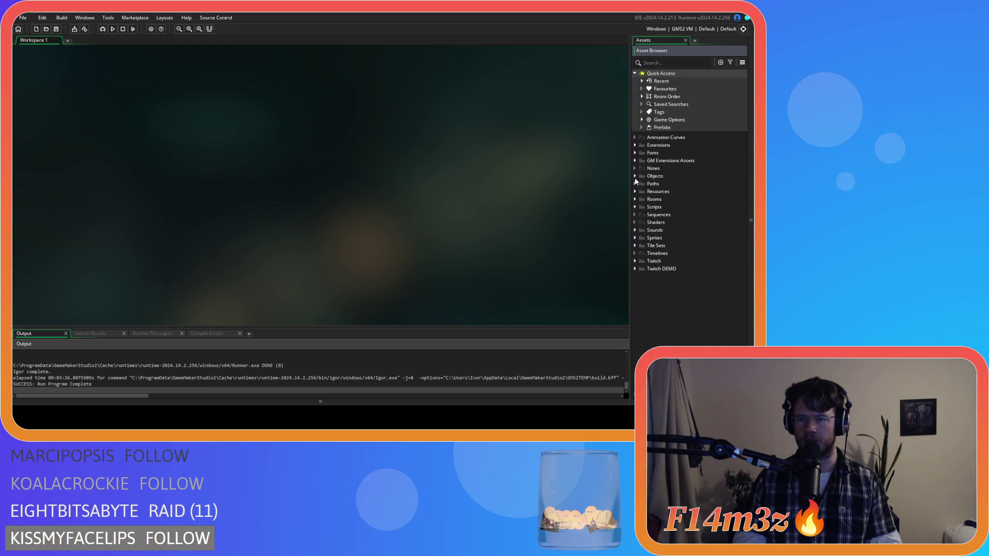
left_click(635, 176)
left_click(641, 214)
double_click(666, 240)
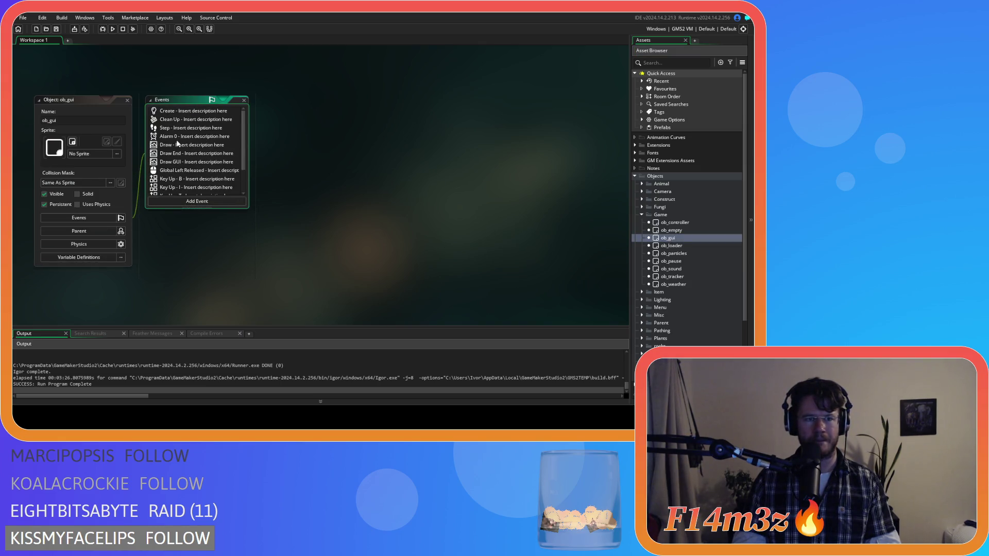
double_click(182, 163)
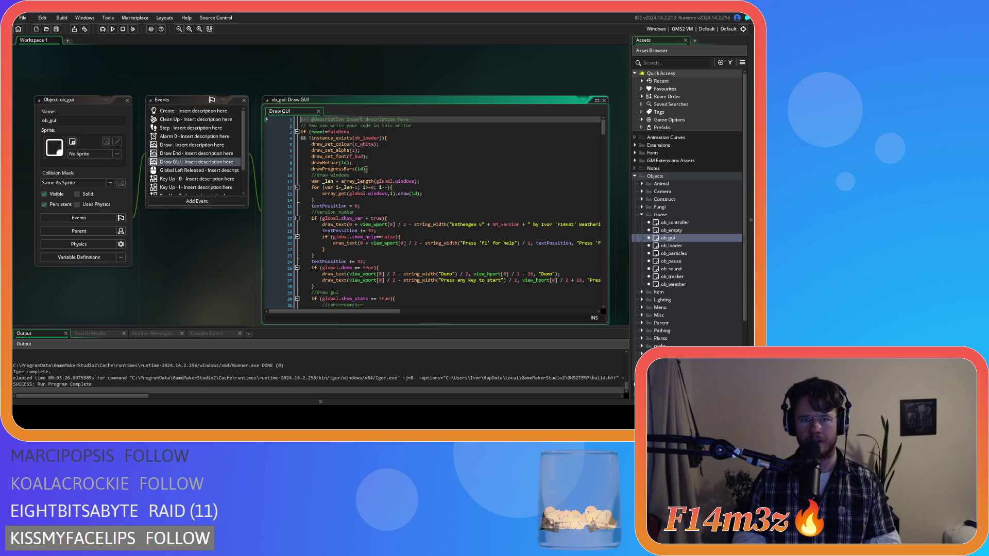
Move drawProgressBars(id); above drawHotbar(id); and rebuild the game with F5.
left_click_drag(366, 168, 338, 170)
key("BackSpace")
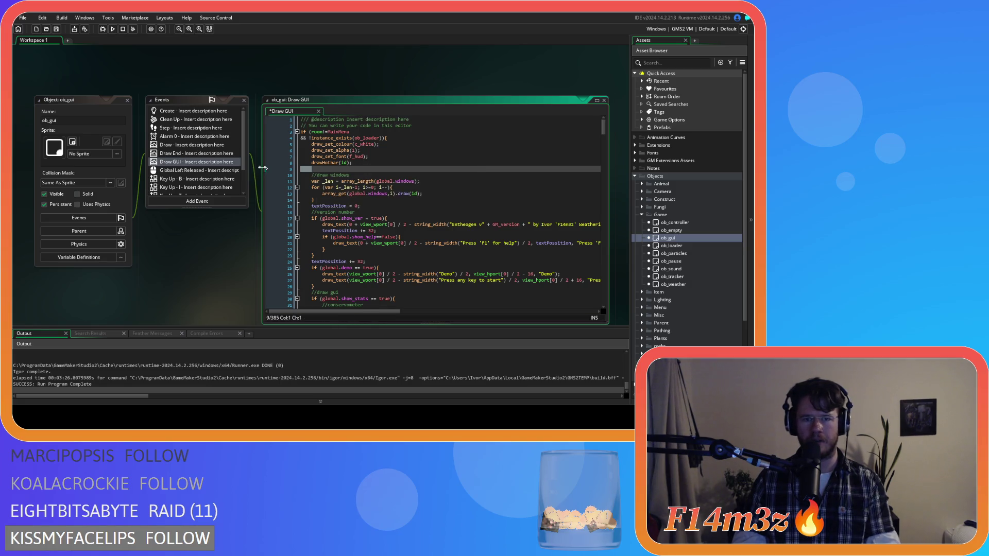
key("alt+Up")
type("drawProgressBars(1d);")
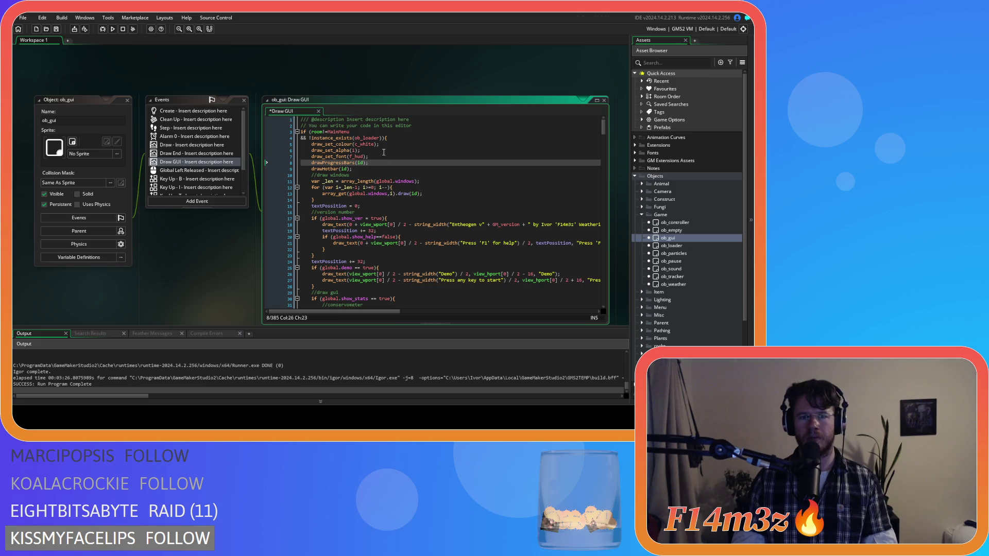
key("F5")
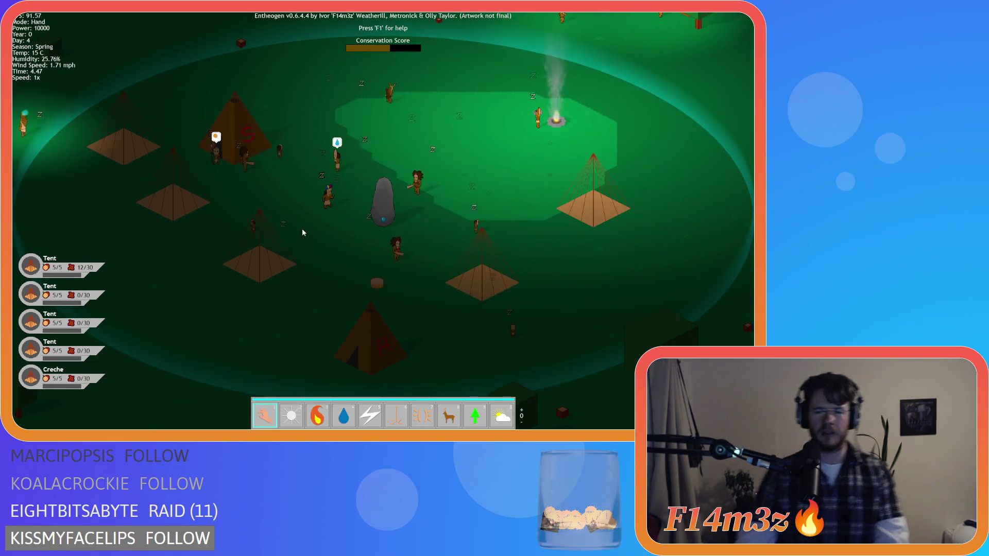
Open the Tribe overview panel and reposition it near the middle of the screen.
left_click(323, 218)
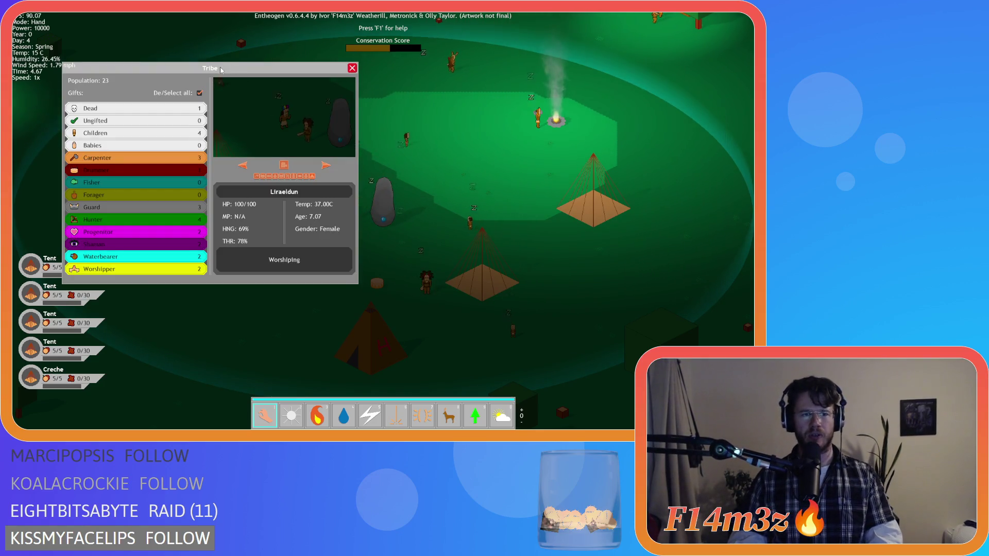
mouse_move(221, 69)
left_mouse_down()
mouse_move(299, 154)
mouse_move(327, 205)
mouse_move(357, 212)
mouse_move(357, 185)
left_mouse_up()
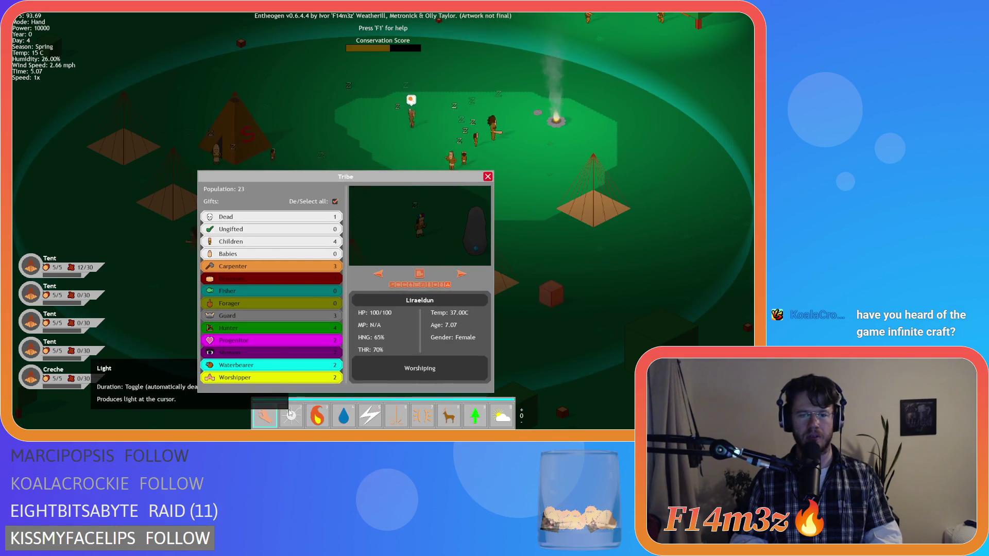
left_click_drag(296, 365, 296, 392)
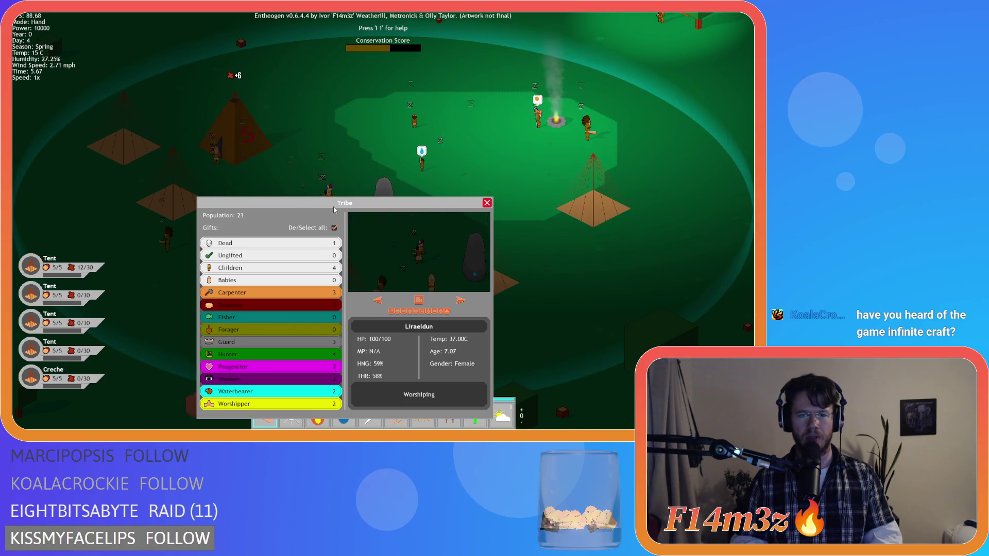
mouse_move(334, 210)
left_mouse_down()
mouse_move(372, 185)
mouse_move(374, 206)
mouse_move(366, 185)
mouse_move(363, 202)
mouse_move(383, 198)
mouse_move(383, 174)
mouse_move(326, 101)
mouse_move(315, 197)
mouse_move(211, 179)
mouse_move(222, 62)
mouse_move(256, 69)
mouse_move(271, 96)
left_mouse_up()
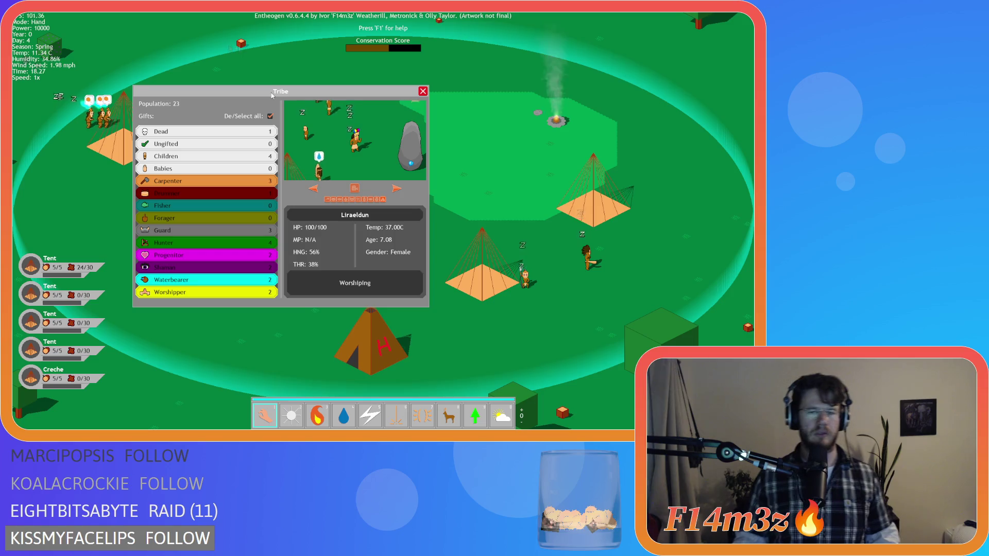
Close the Tribe panel to reveal the daytime village with its tents.
left_click(423, 91)
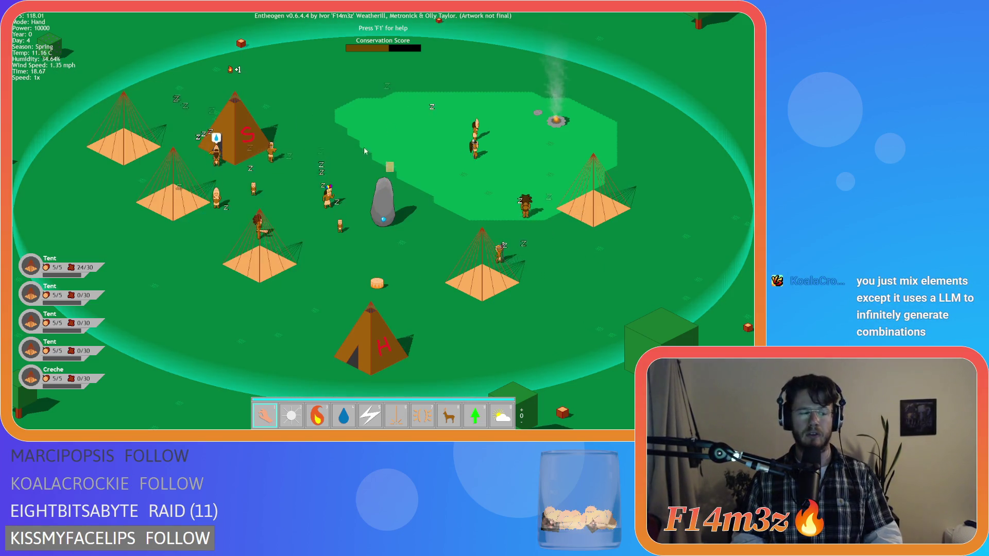
key("Left")
key("Right")
key("Up")
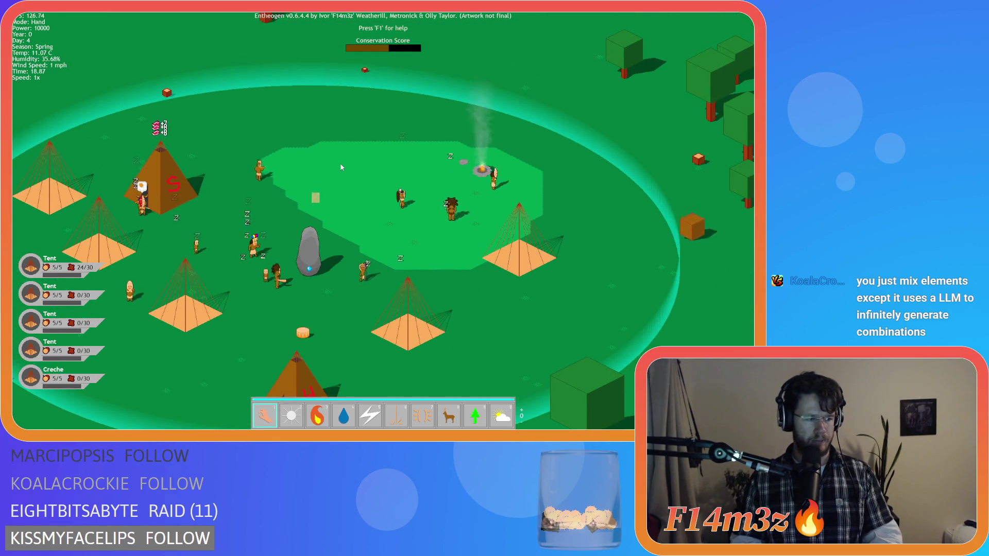
key("Down")
key("Left")
key("Right")
key("Up")
key("Down")
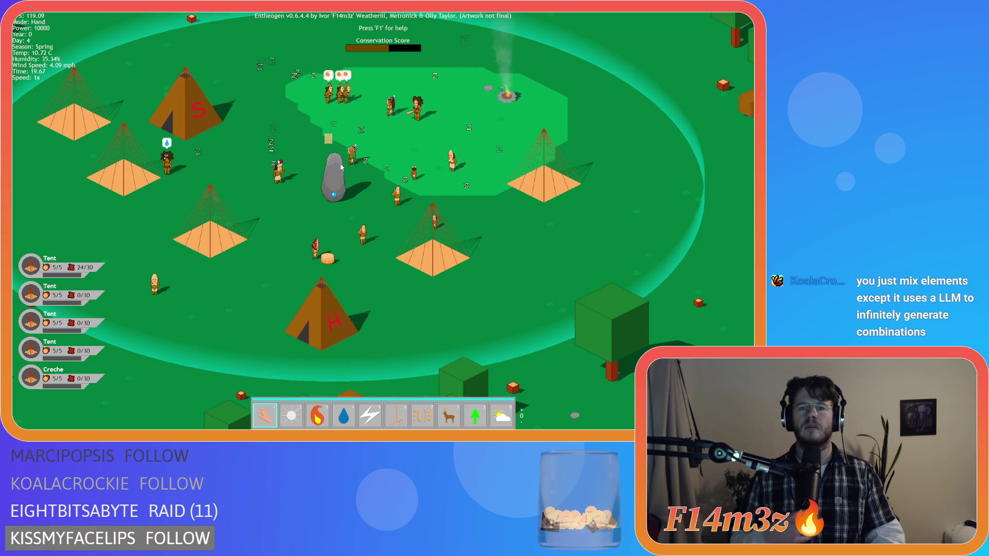
key("Up")
key("Left")
key("Down")
key("Left")
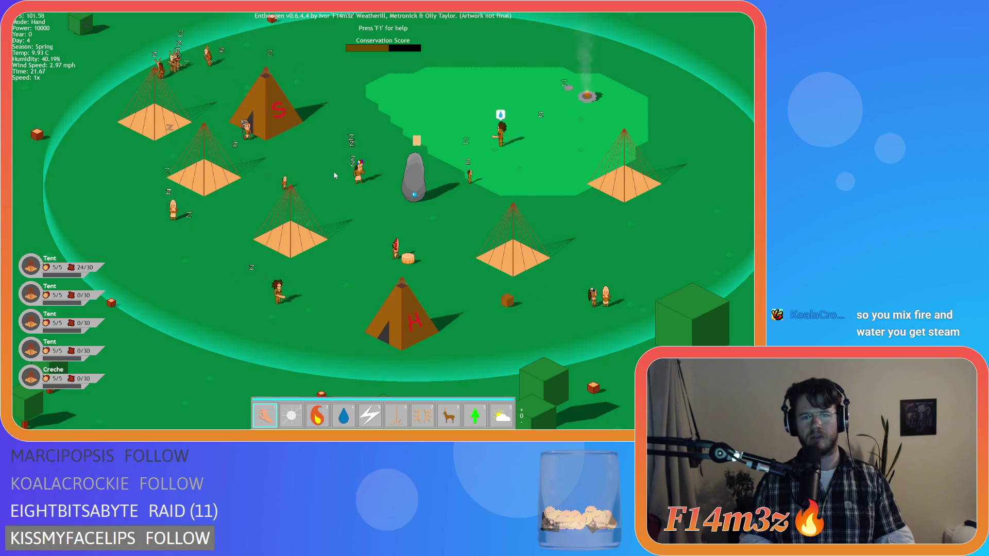
key("Left")
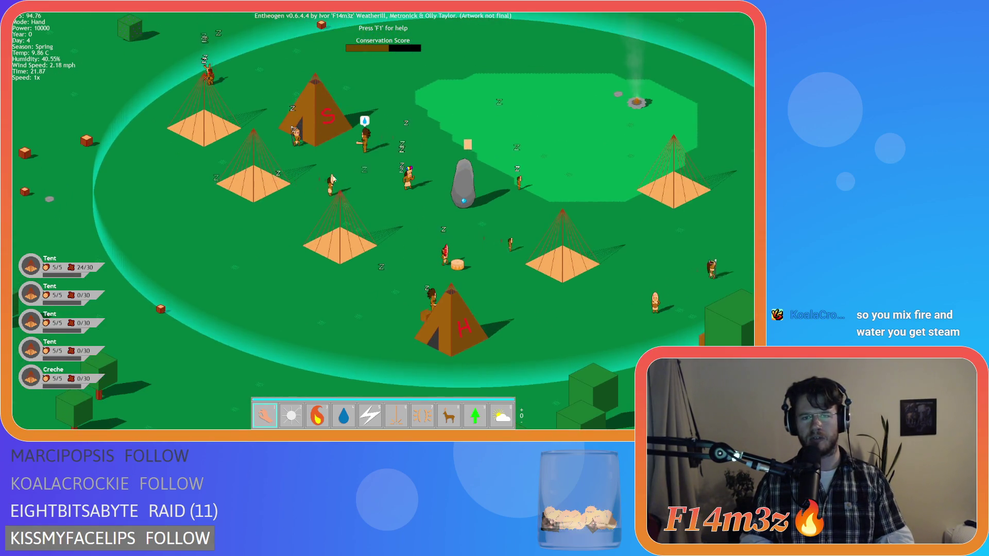
key("Up")
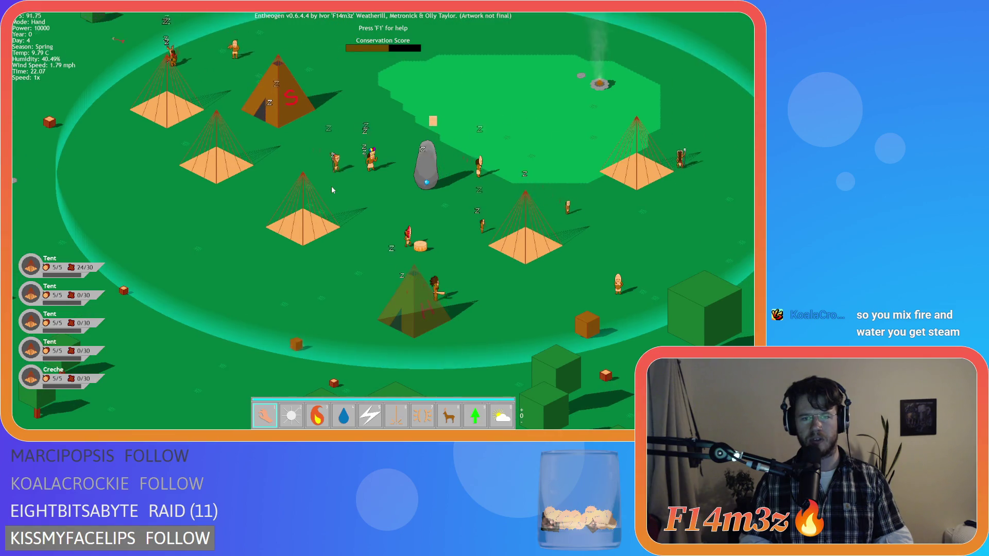
key("Up")
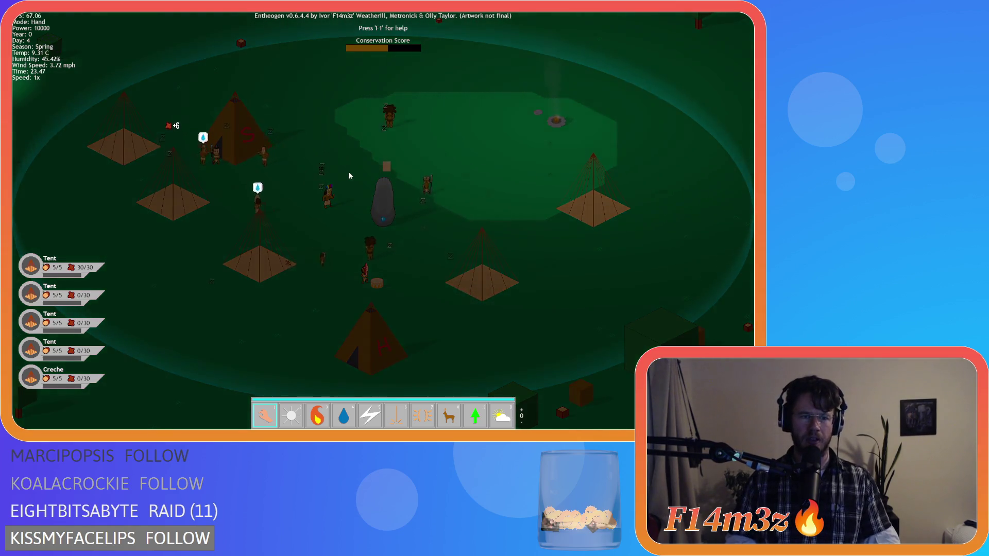
key("a")
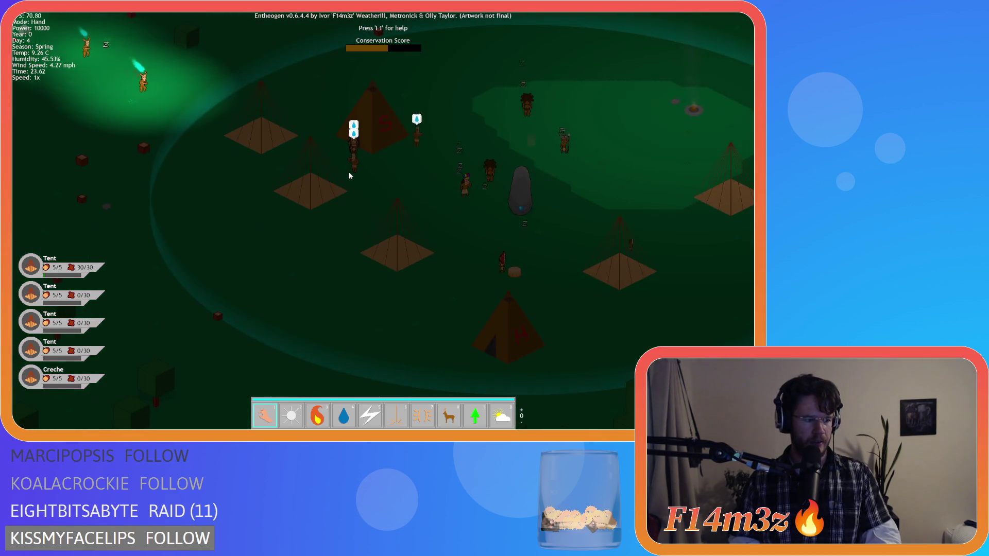
key("a")
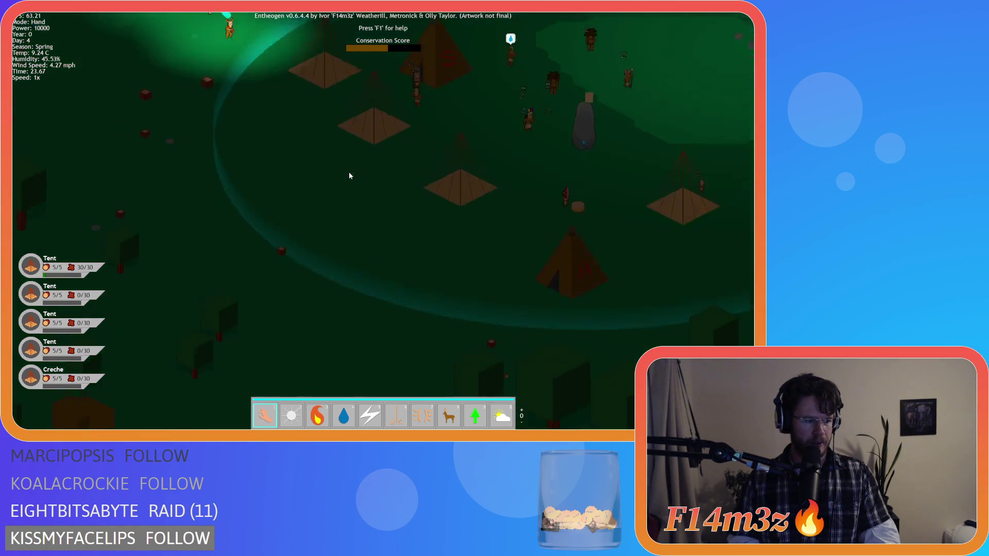
key("d")
key("a")
key("d")
key("w")
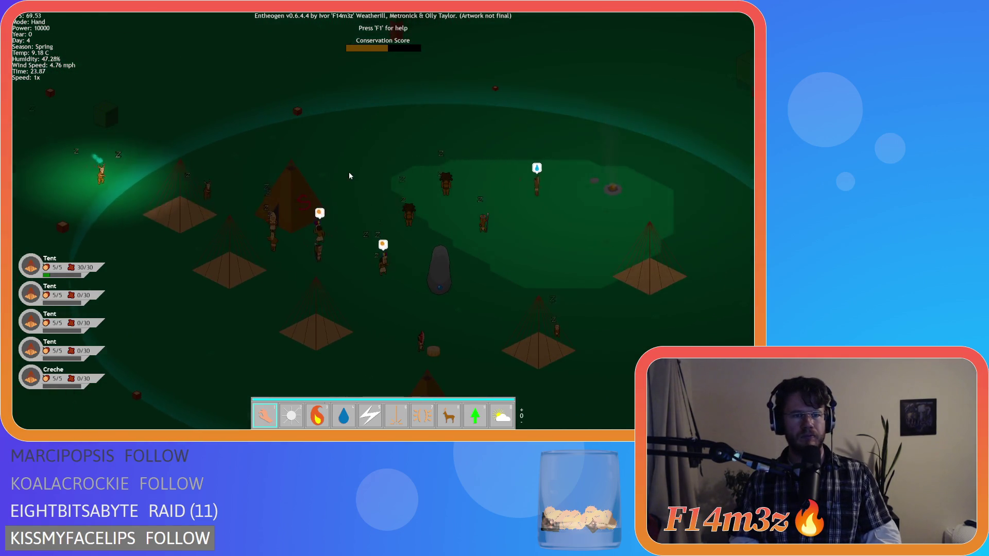
key("d")
key("s")
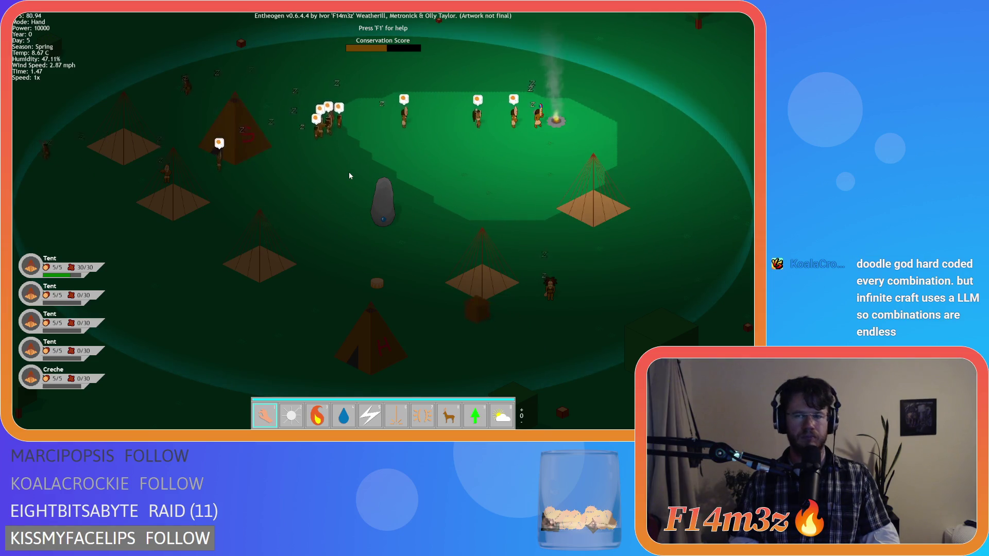
Pan to the gravestone beside the camp and resurrect the villager using the Resurrection power.
key("w")
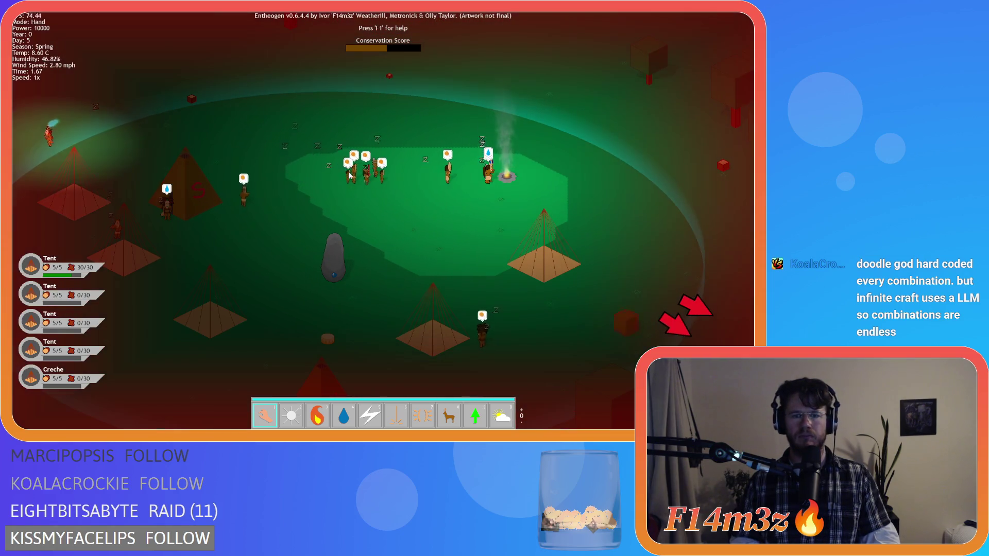
key("d")
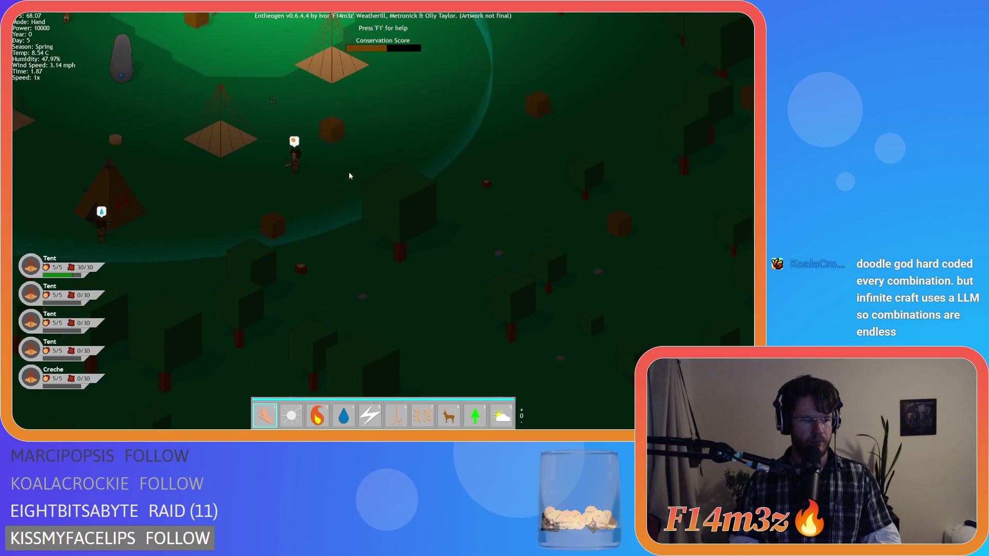
key("w")
key("d")
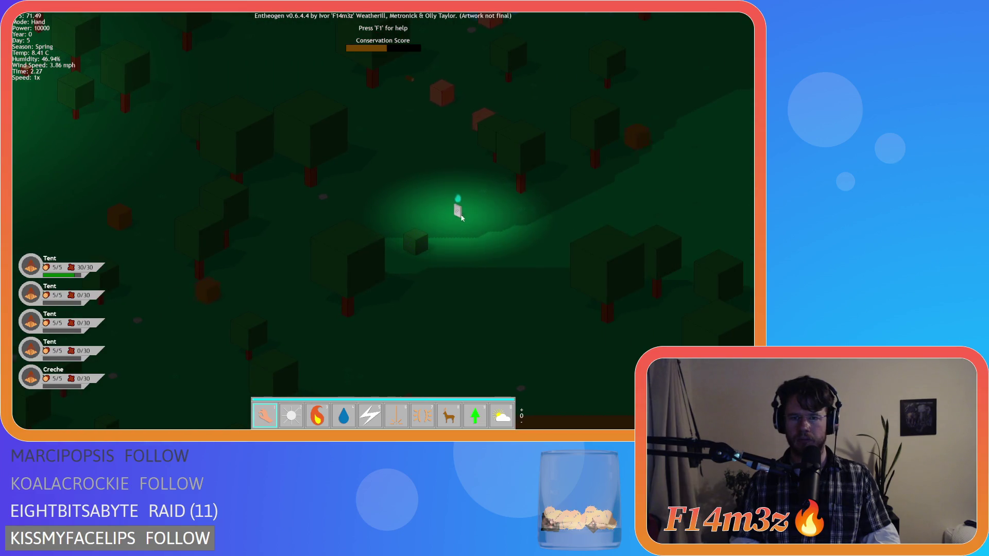
key("w")
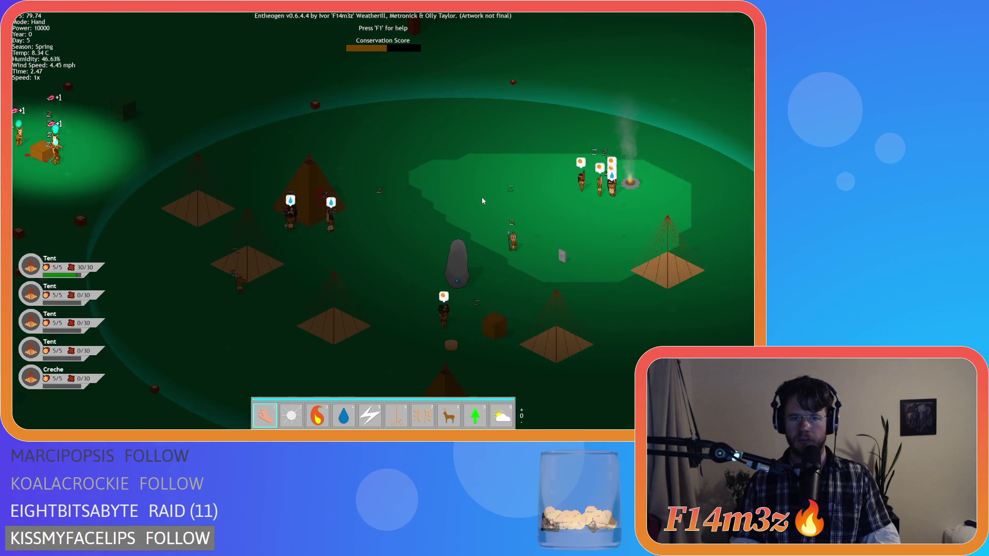
key("a")
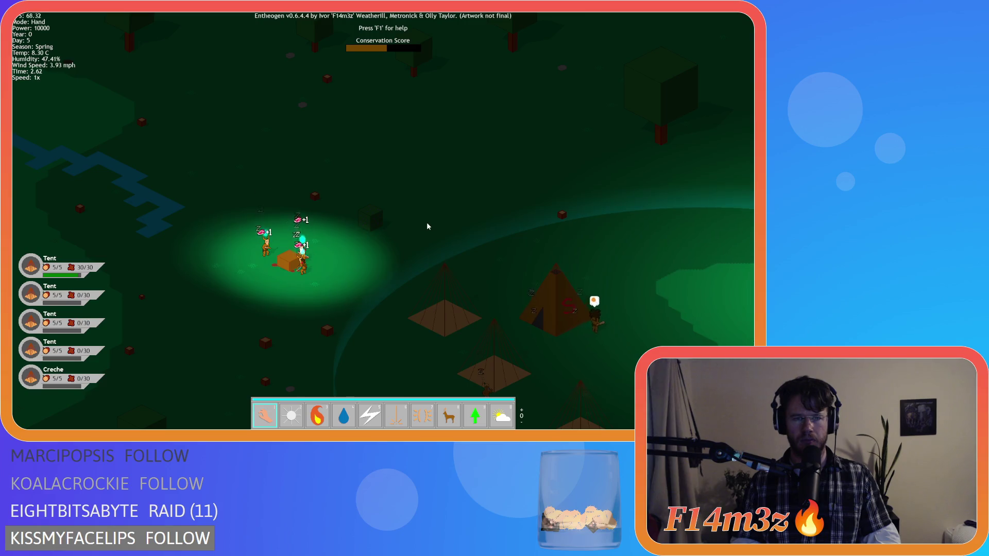
key("s")
key("d")
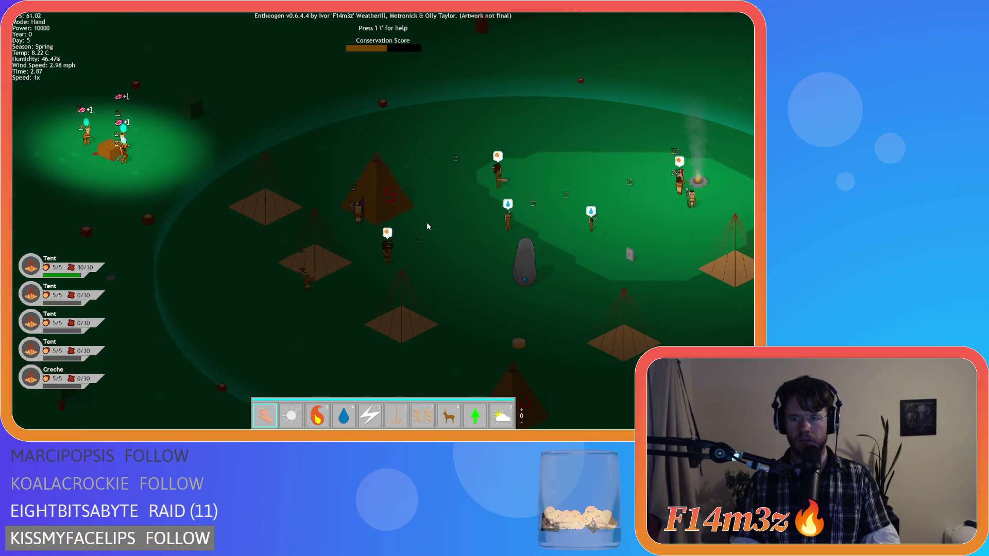
key("9")
left_click(628, 252)
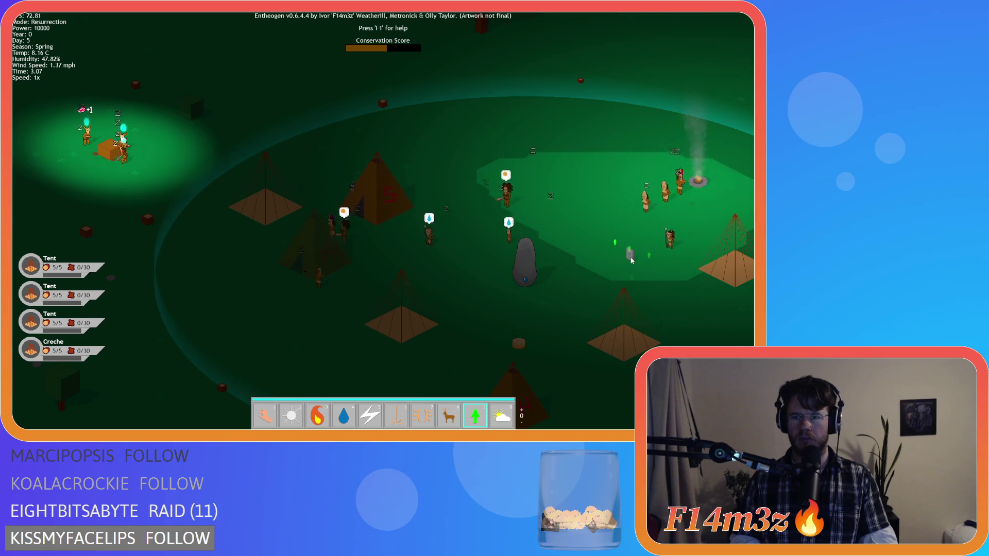
Return to Hand mode and pan and zoom around the camp to recentre it.
key("1")
key("s")
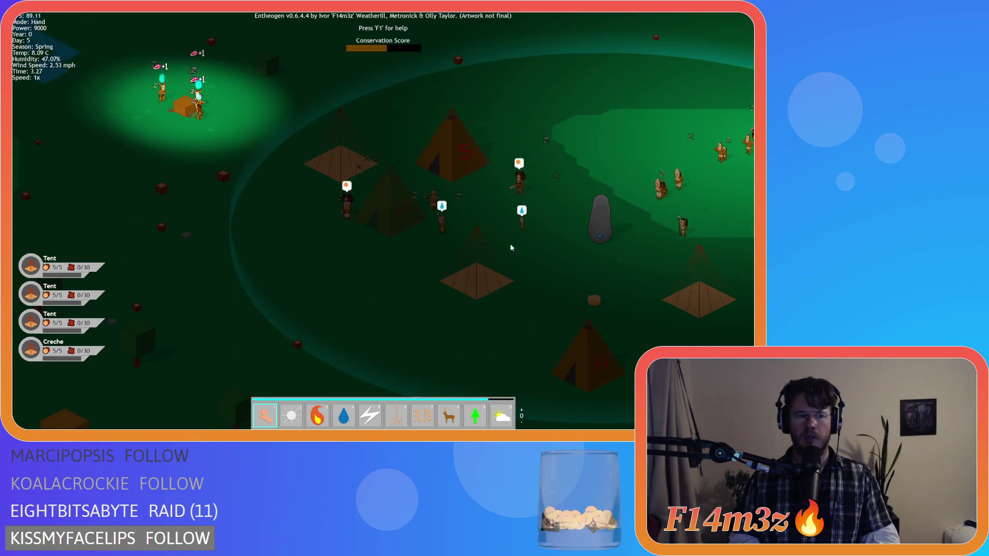
key("s")
key("d")
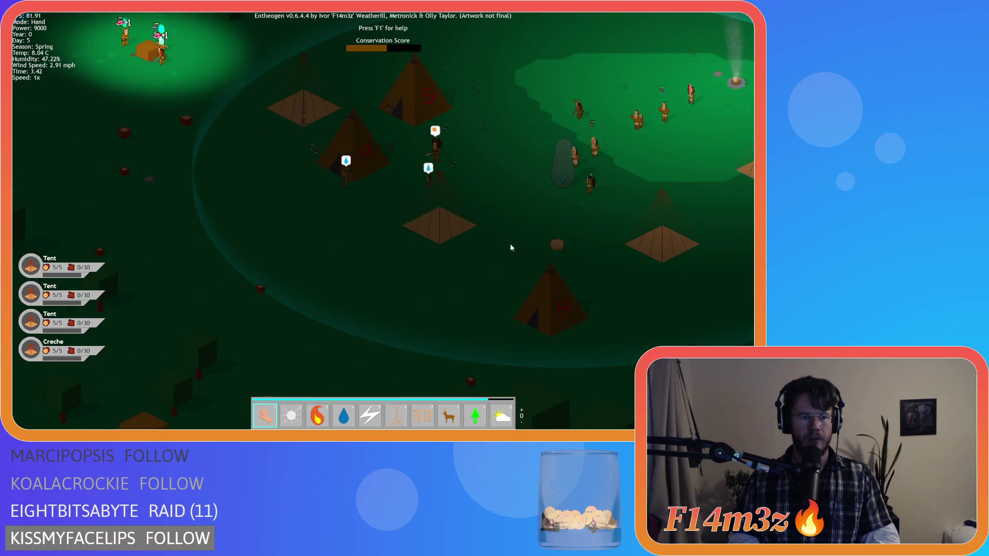
key("w")
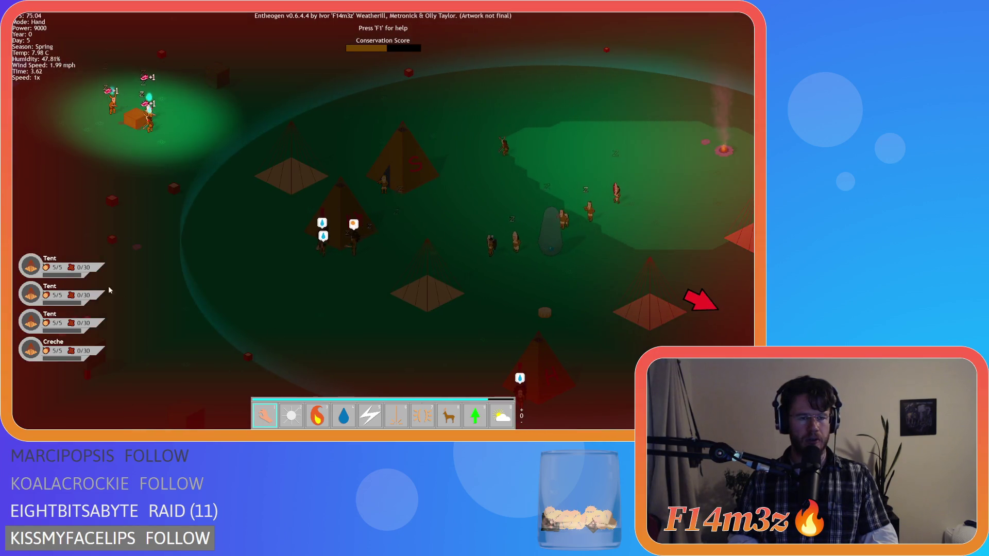
key("d")
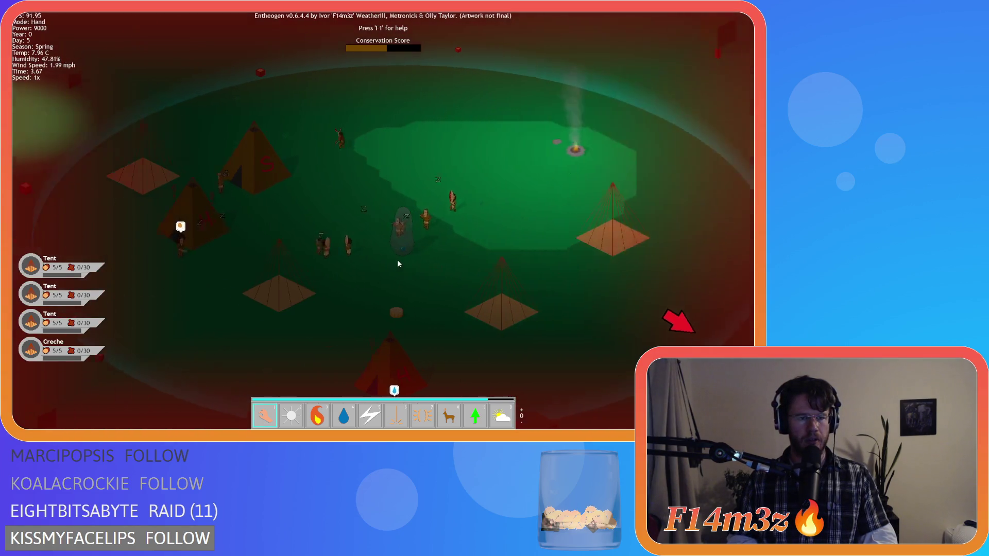
scroll(397, 259, "down", 3)
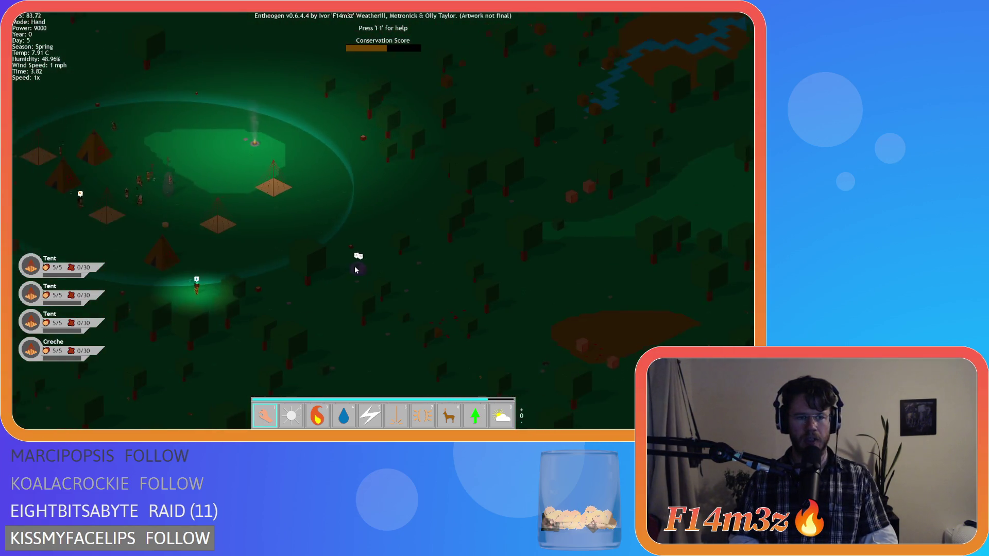
key("a")
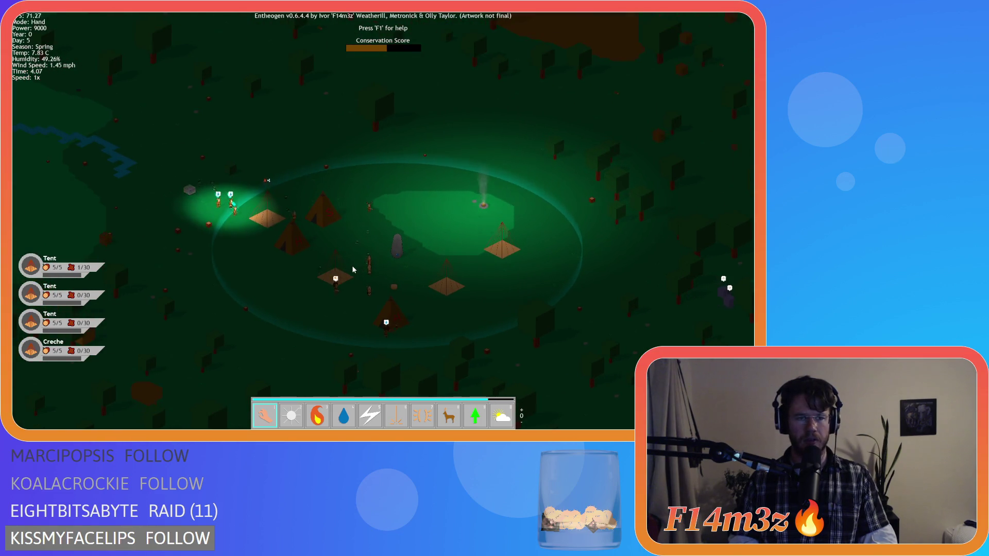
scroll(352, 270, "up", 3)
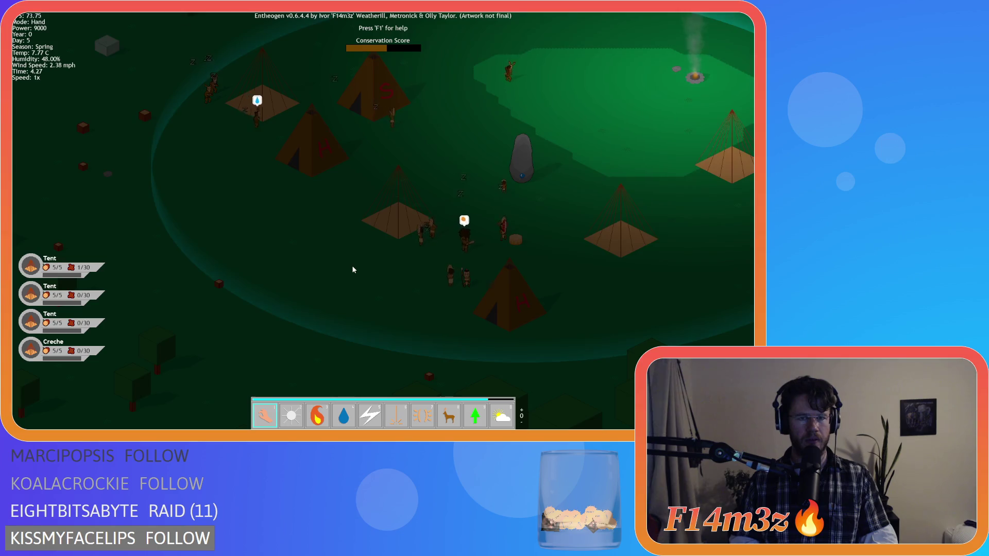
key("w")
key("d")
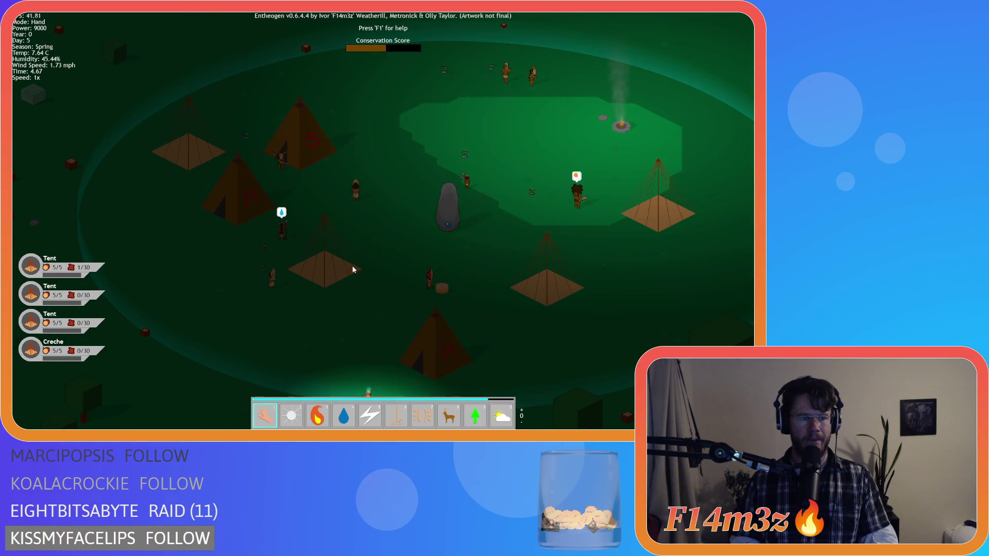
scroll(353, 269, "down", 5)
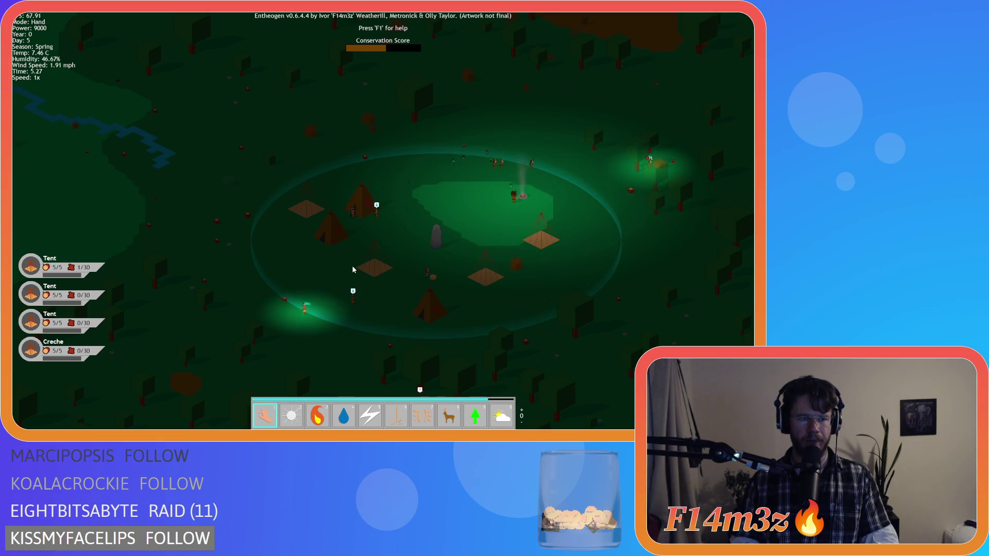
key("d")
key("a")
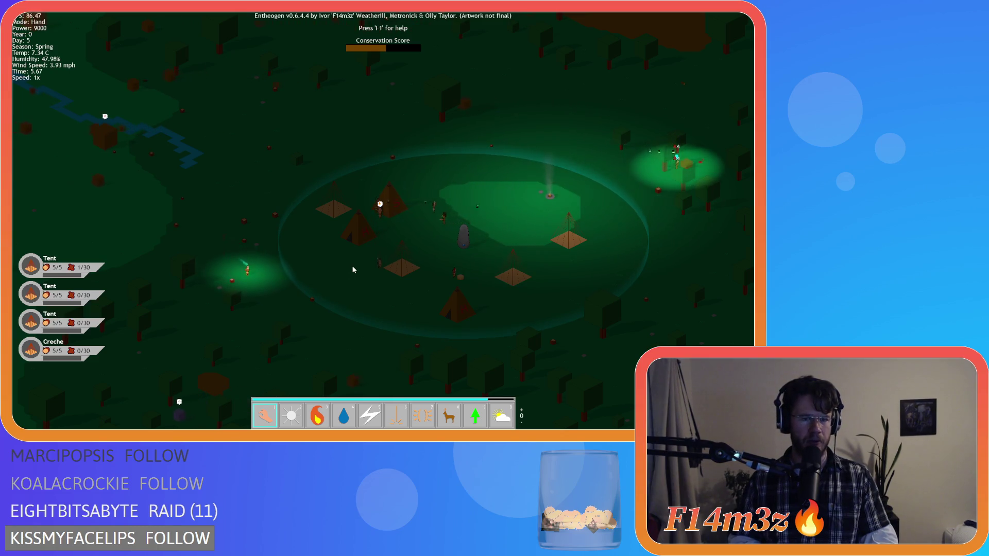
key("s")
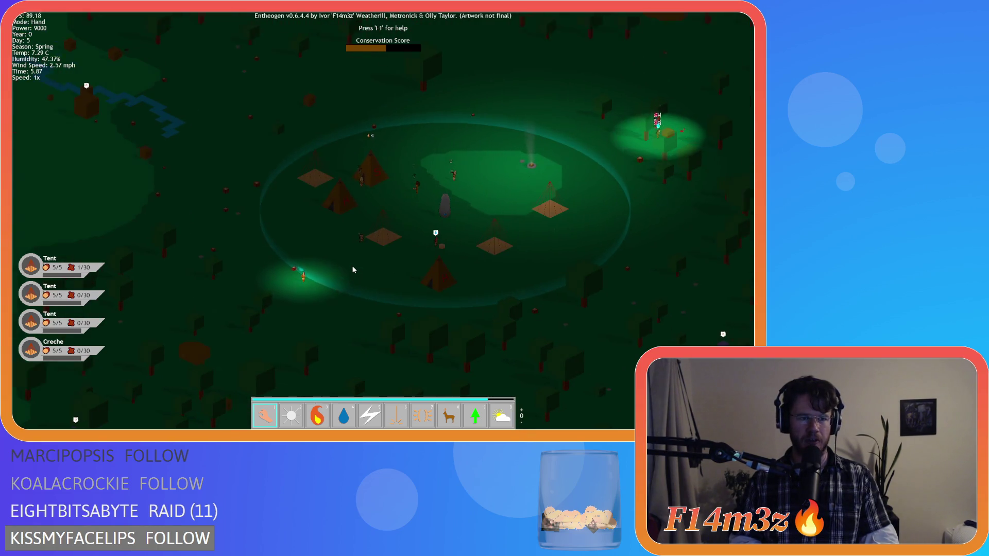
key("d")
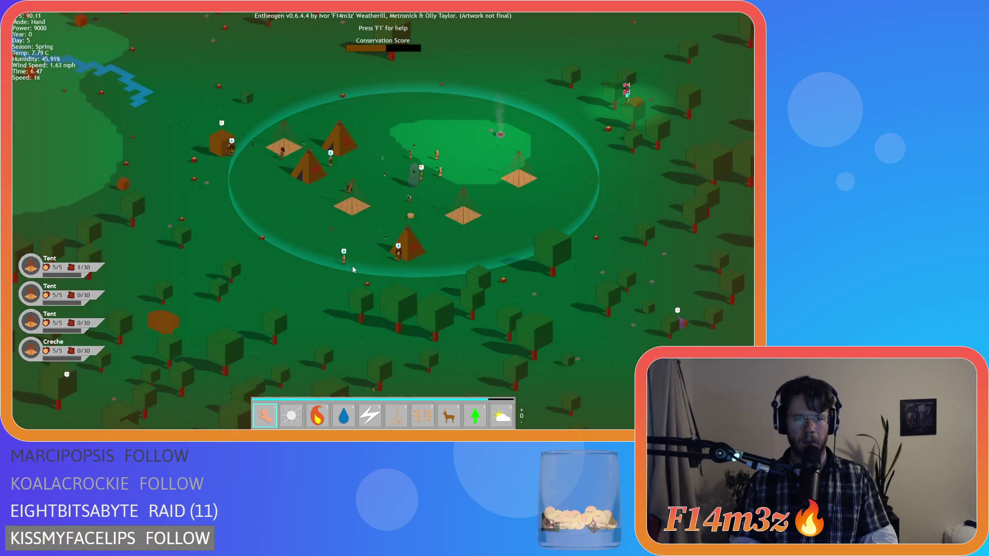
Pan across the map back to the camp and click a villager to open the Tribe overview.
key("a")
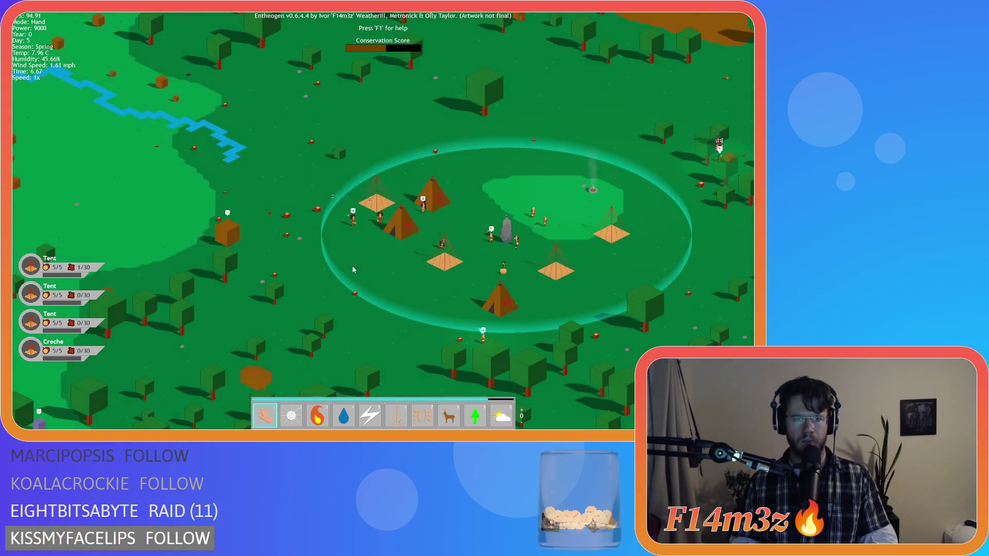
key("s")
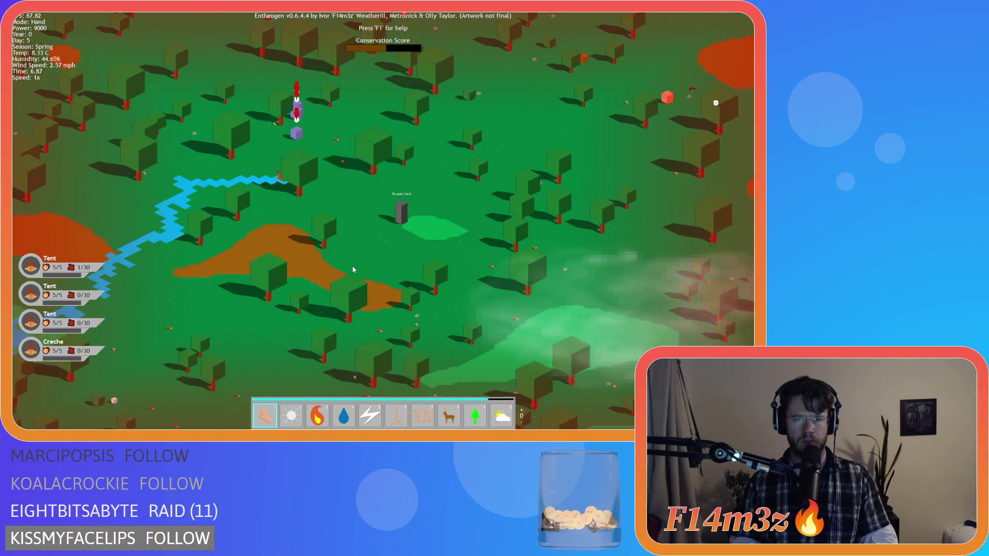
key("w")
key("w")
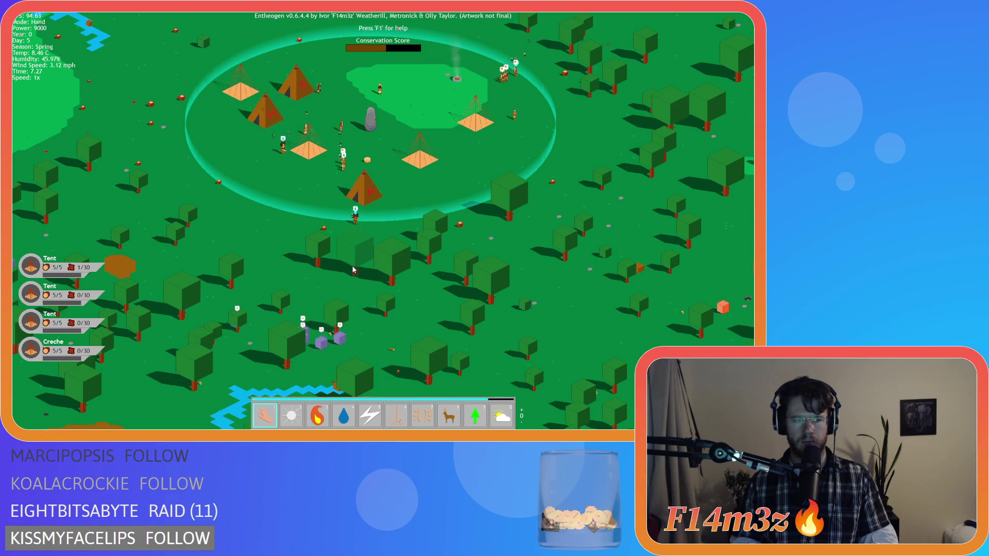
key("a")
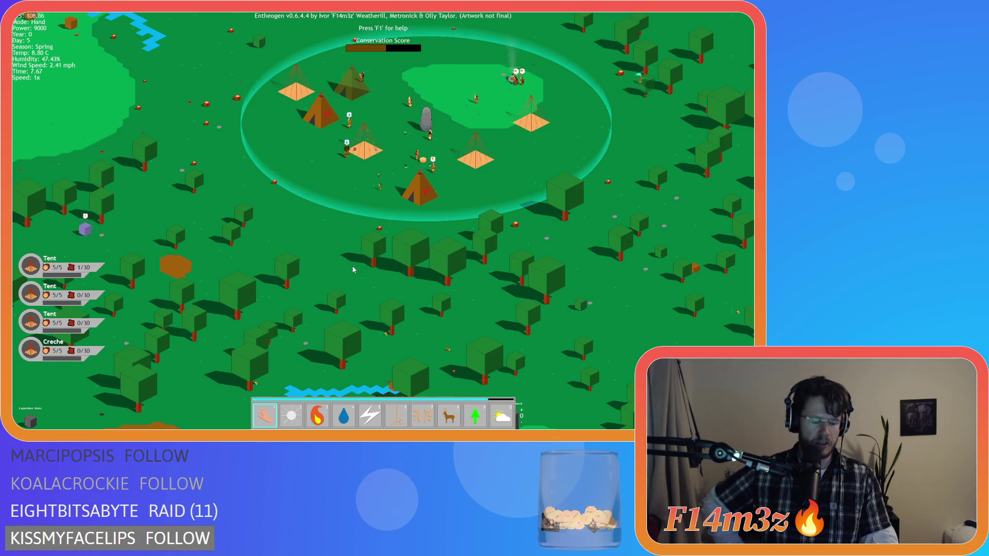
key("w")
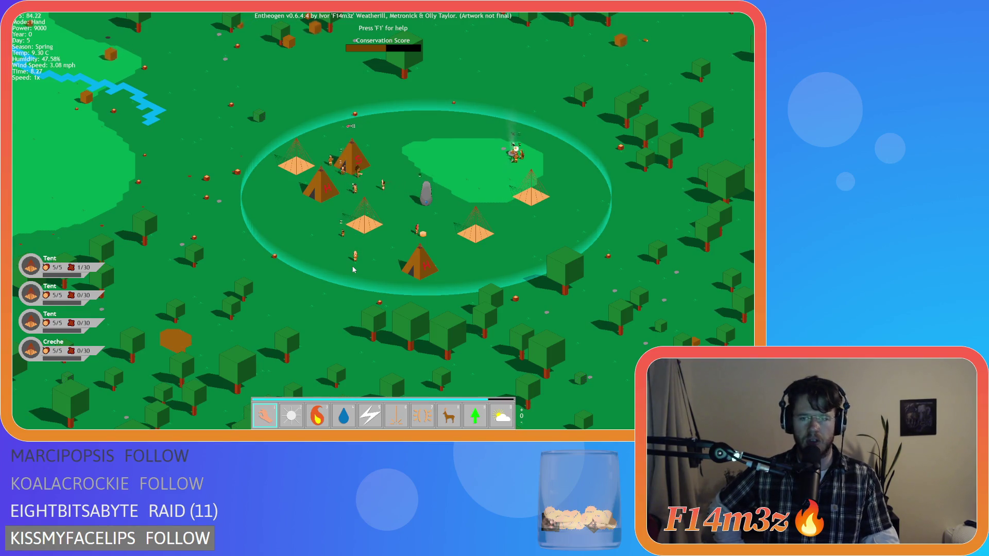
left_click(353, 268)
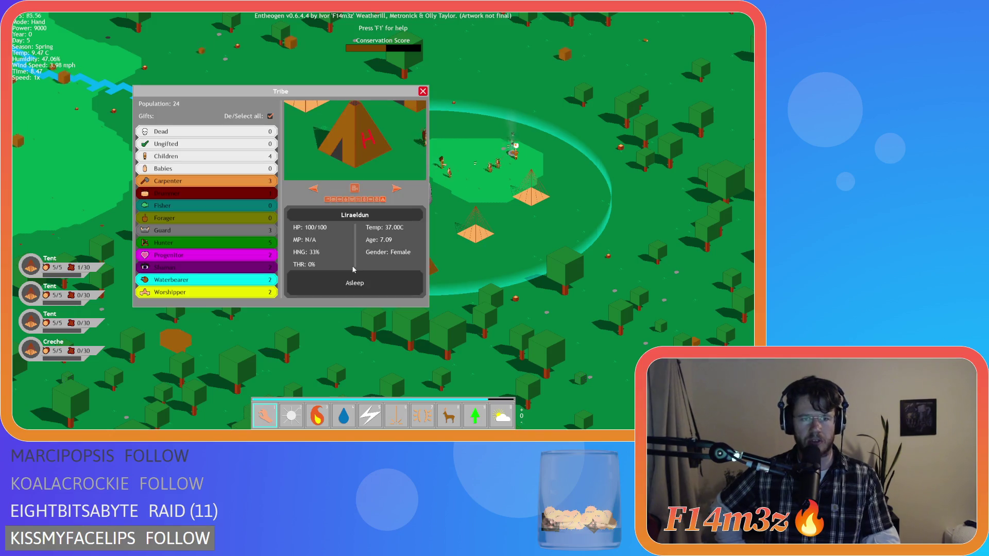
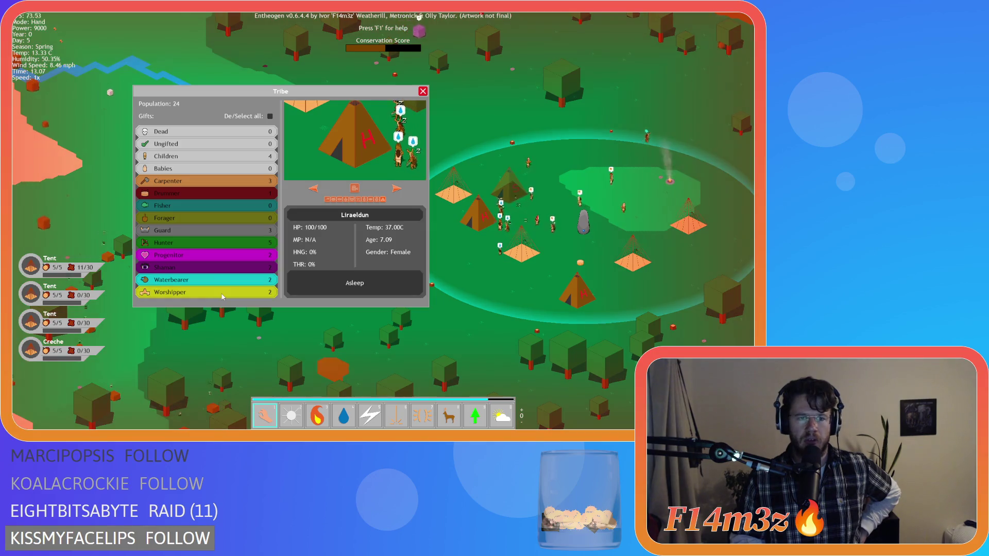
Select, deselect and reselect all gift types, close the Tribe window, and request to quit.
left_click(269, 115)
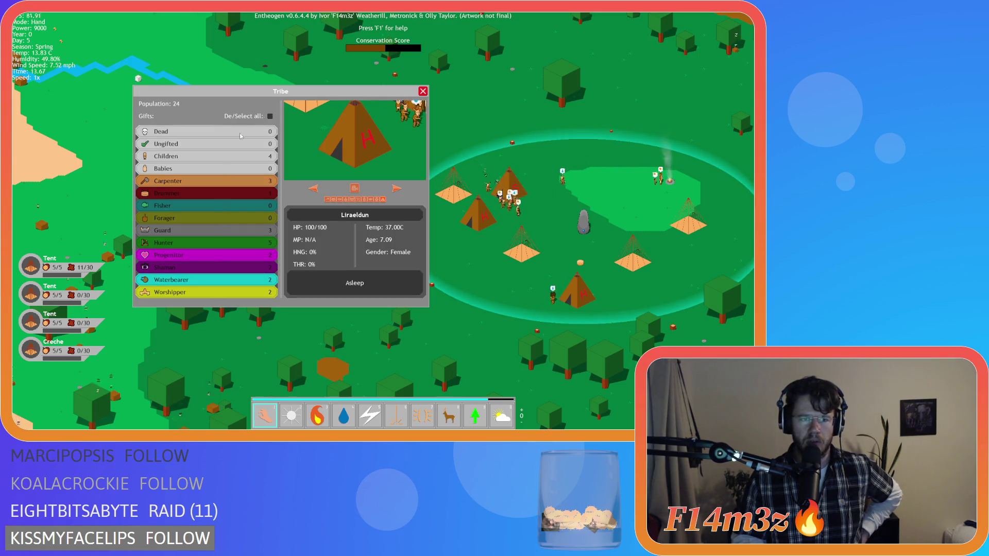
left_click(191, 256)
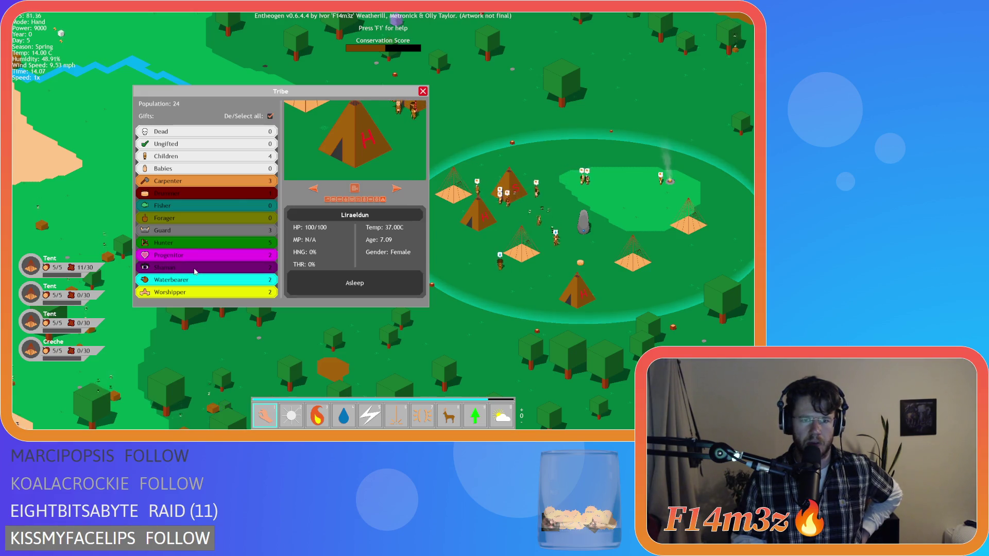
left_click(270, 117)
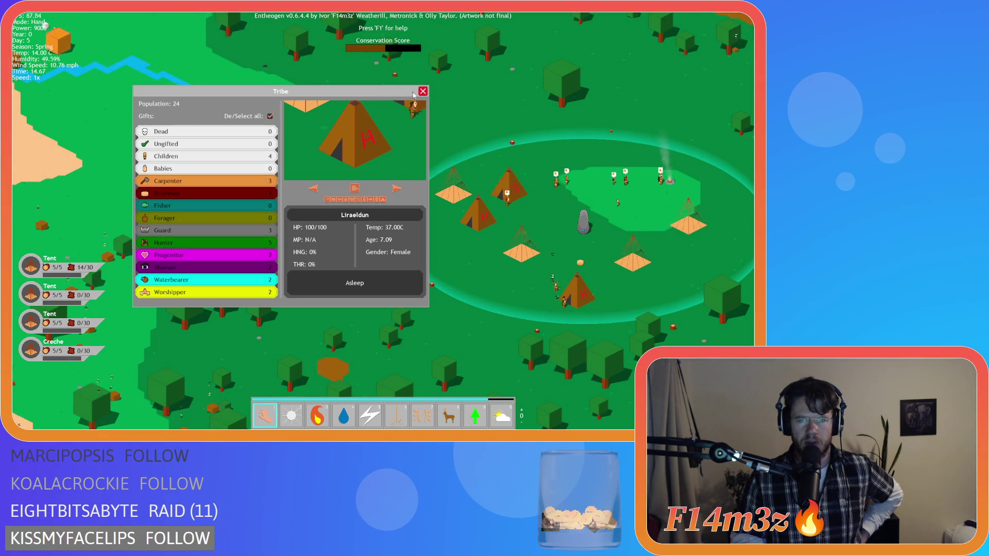
key("Escape")
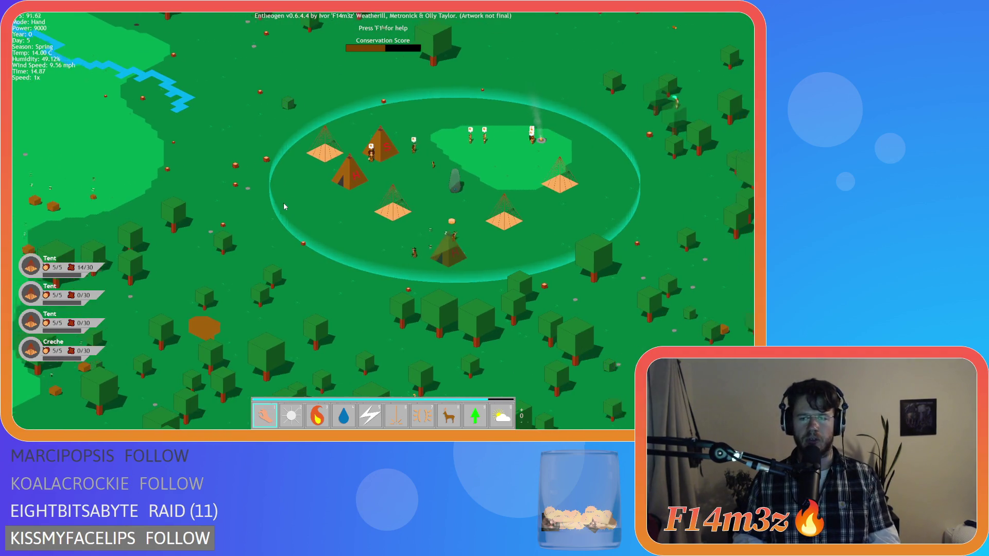
key("Escape")
Confirm quitting, close all editor windows, and collapse the Game and Objects folders.
key("y")
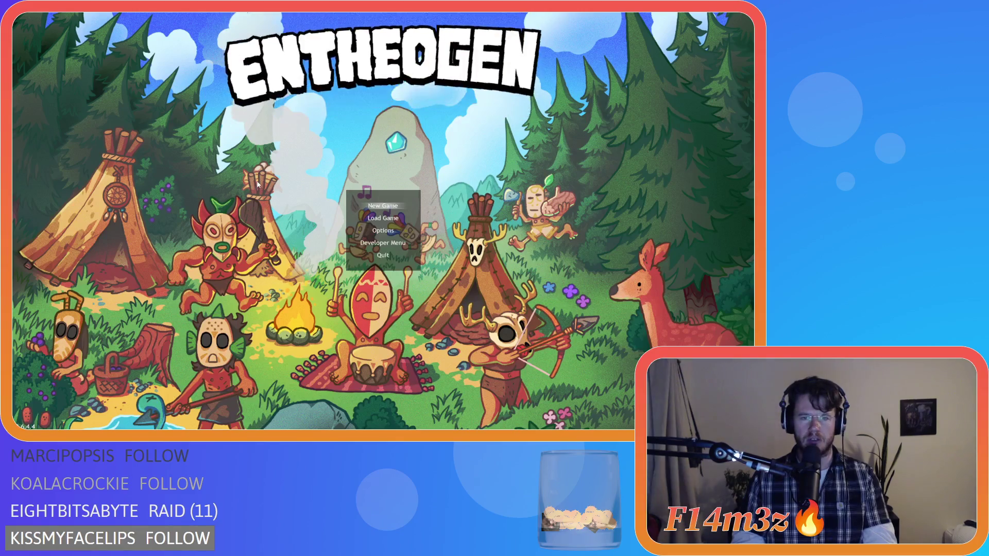
right_click(193, 280)
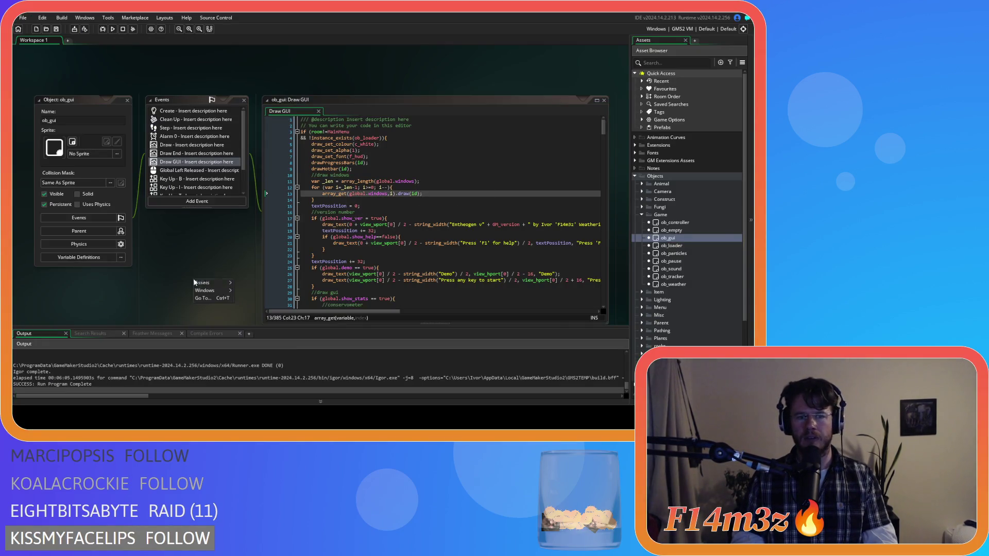
mouse_move(228, 291)
left_click(242, 316)
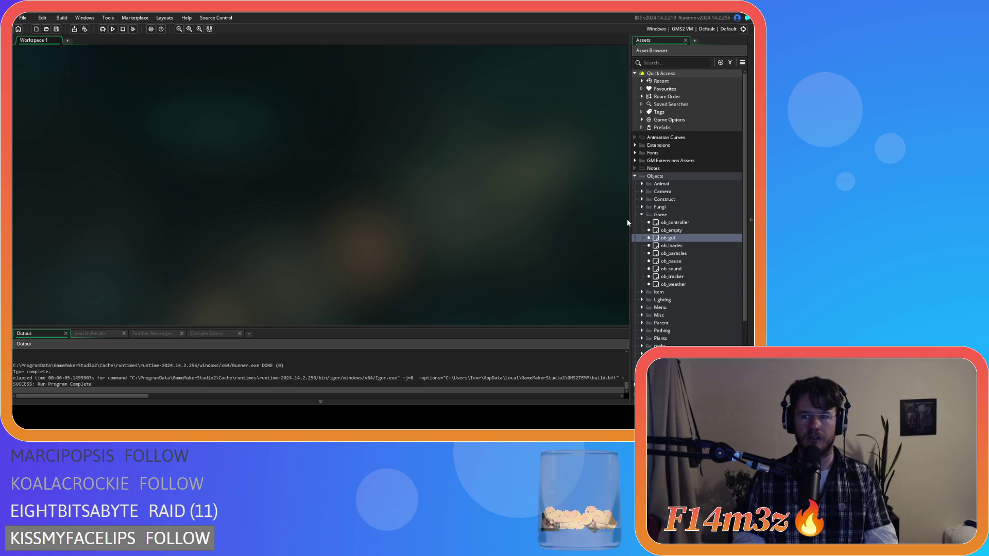
left_click(642, 216)
left_click(635, 176)
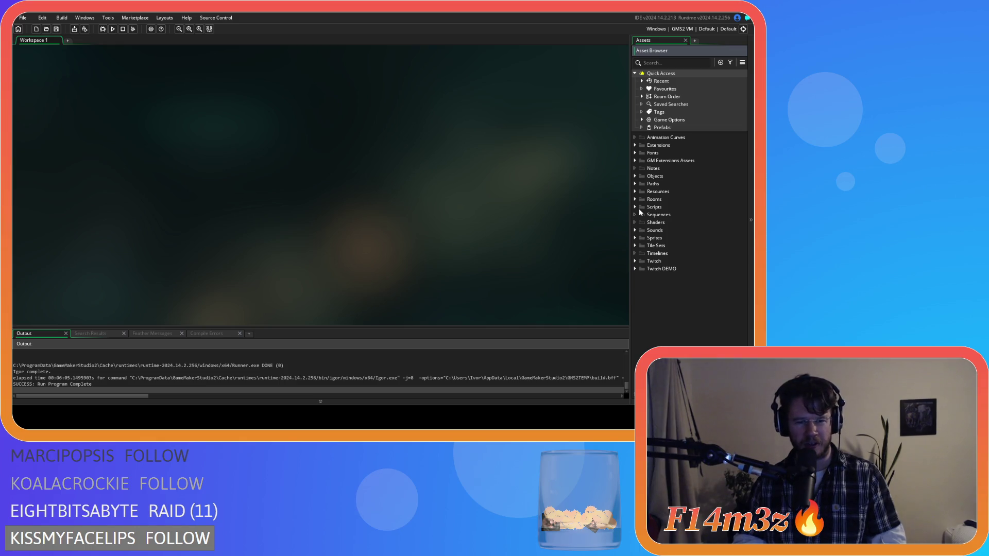
Expand and collapse the Scripts, Objects and Resources folders, leaving Scripts expanded.
left_click(635, 207)
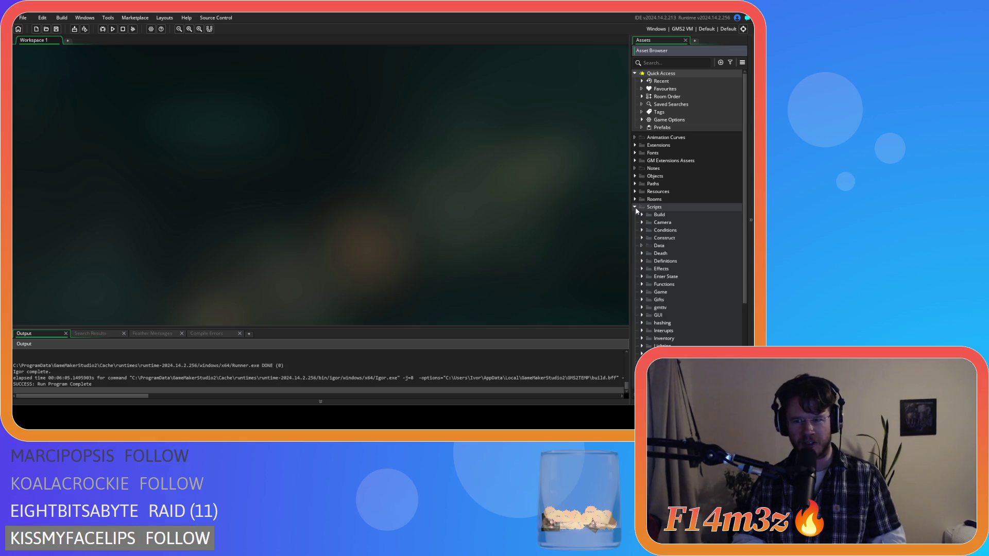
left_click(635, 207)
left_click(635, 207)
left_click(635, 207)
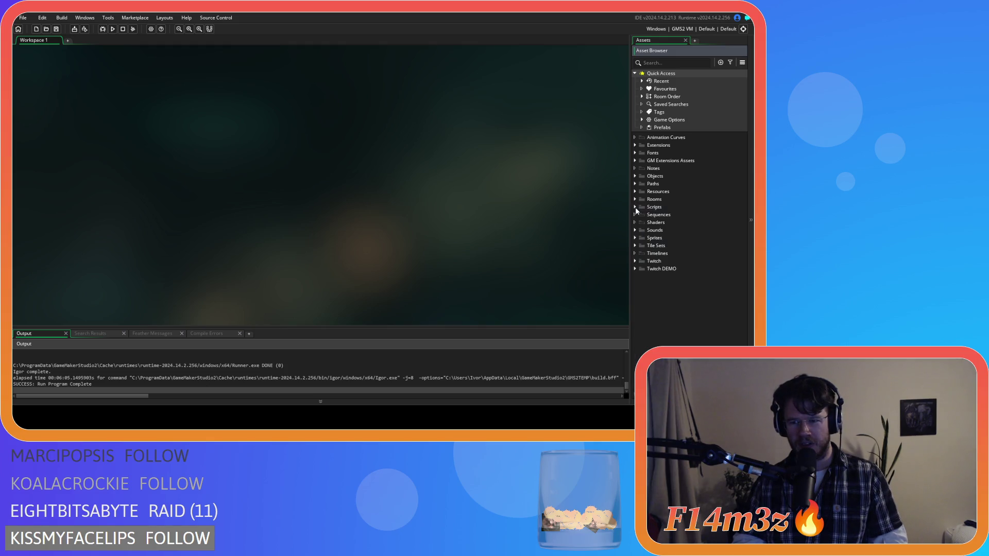
left_click(634, 207)
left_click(635, 207)
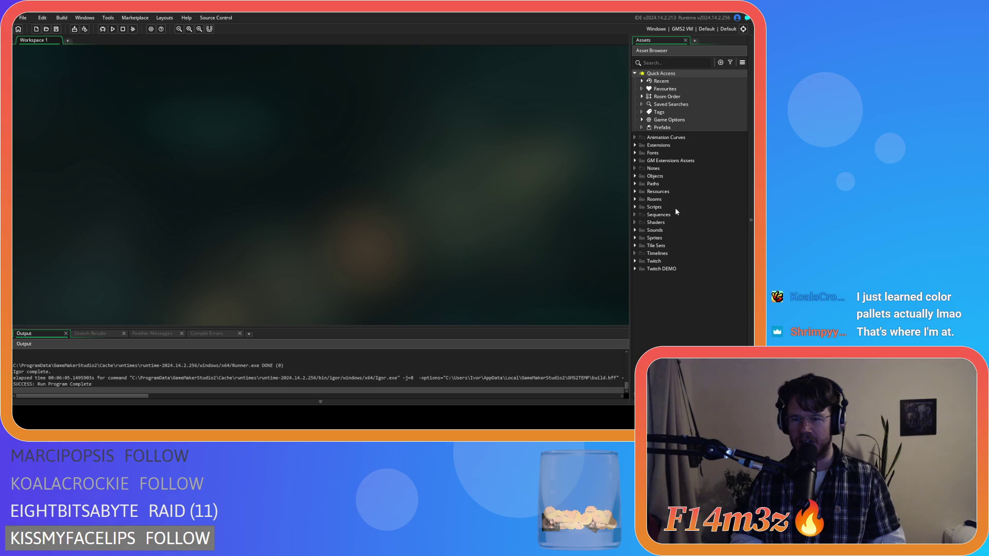
double_click(661, 178)
left_click(636, 179)
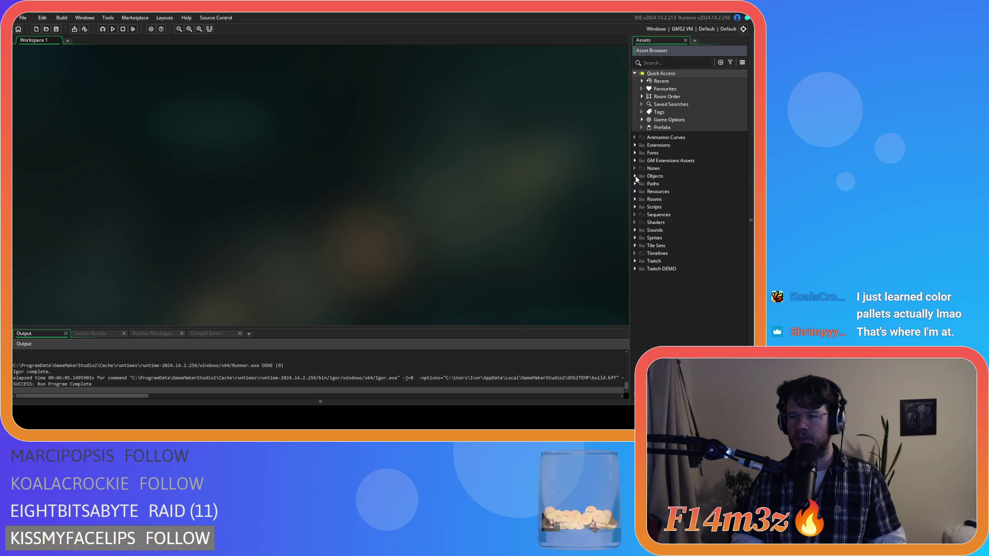
left_click(635, 192)
left_click(635, 192)
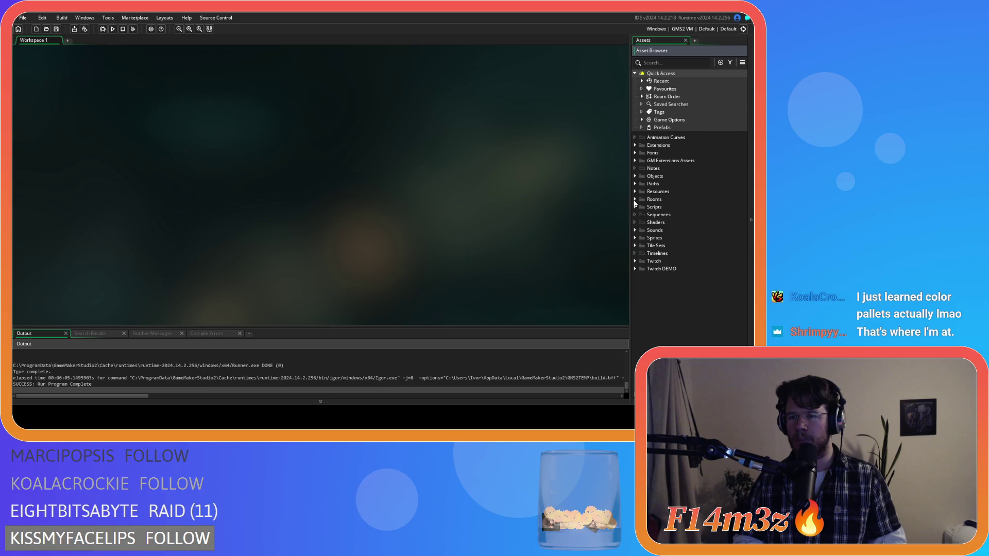
left_click(634, 207)
left_click(634, 207)
left_click(634, 207)
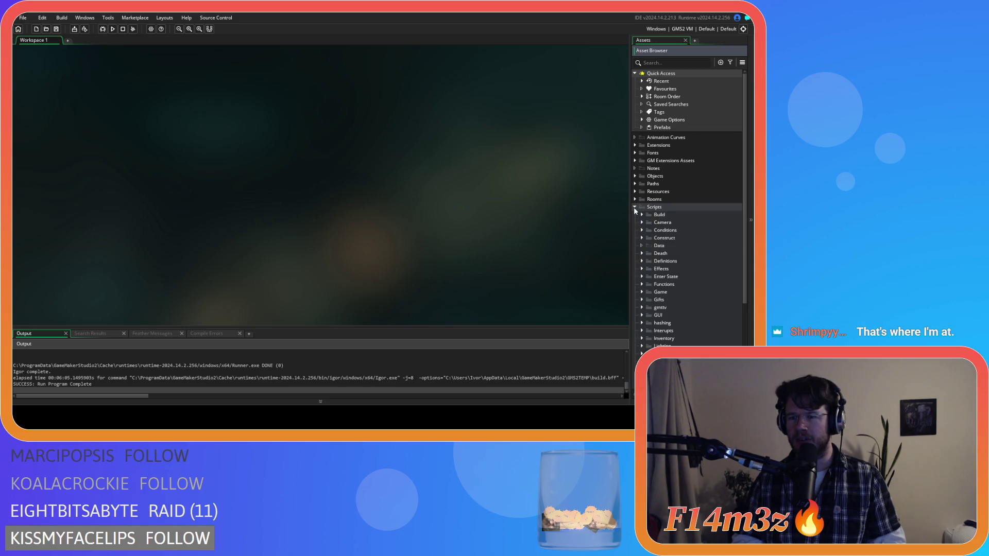
Expand GUI > Tribe > Draw and open the sc_drawTribeBars script.
scroll(639, 232, "down", 3)
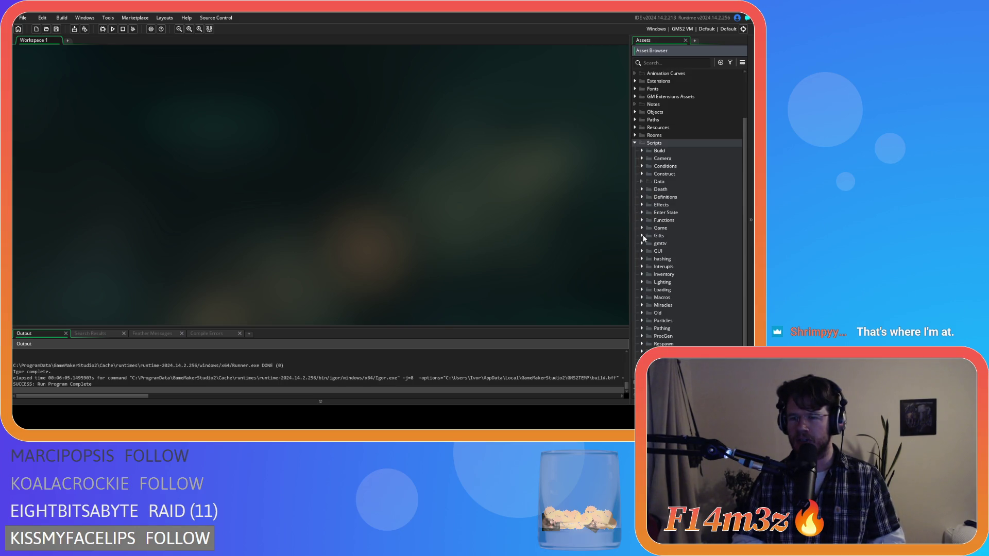
left_click(641, 248)
scroll(652, 249, "down", 2)
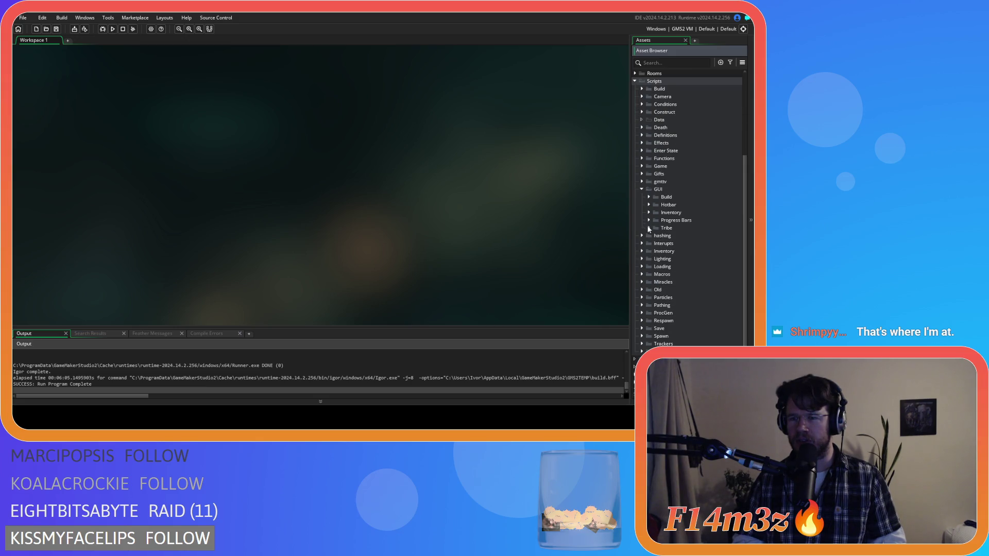
left_click(649, 229)
left_click(655, 236)
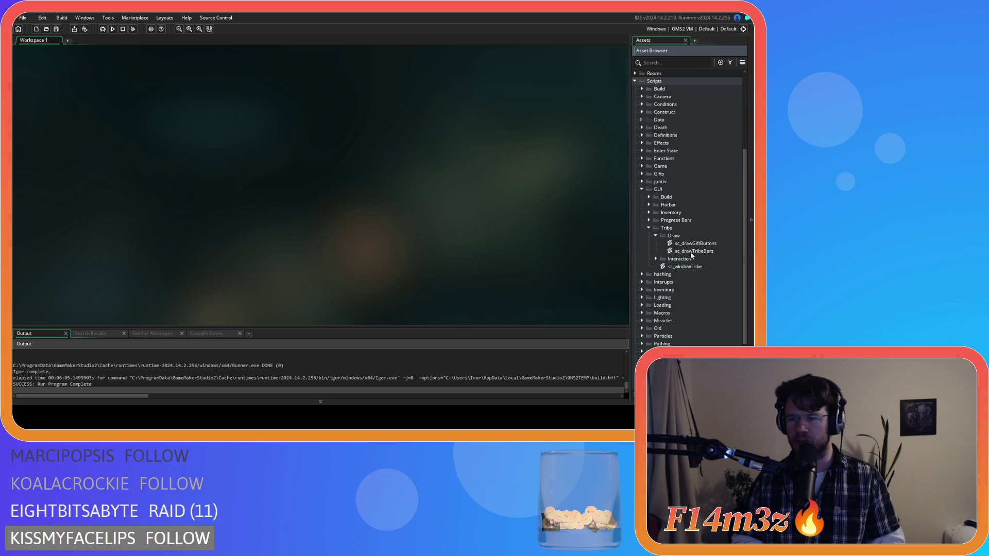
double_click(694, 251)
Lower both inactive-branch draw_sprite_ext alphas from 0.75 to 0.5 and run the build with F5.
scroll(336, 184, "down", 3)
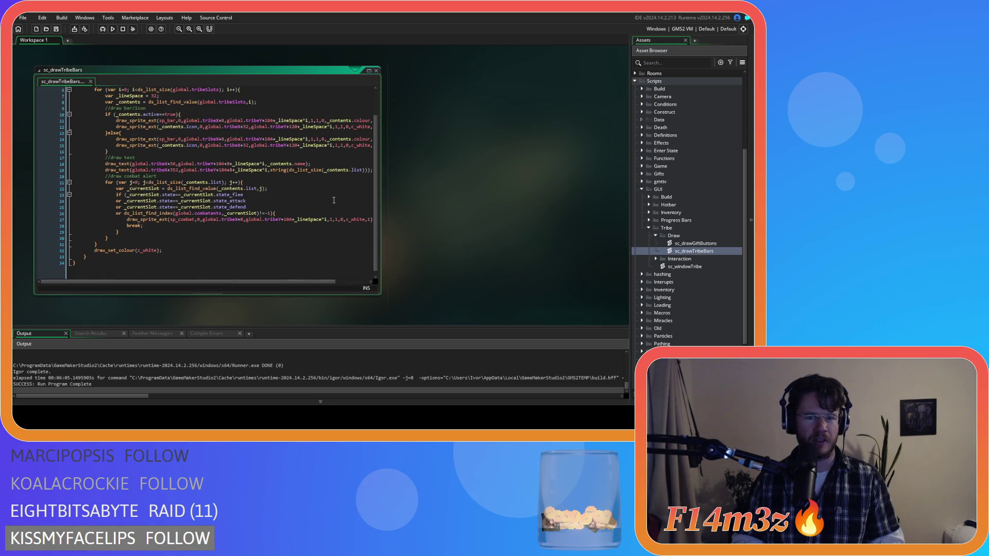
scroll(330, 231, "up", 3)
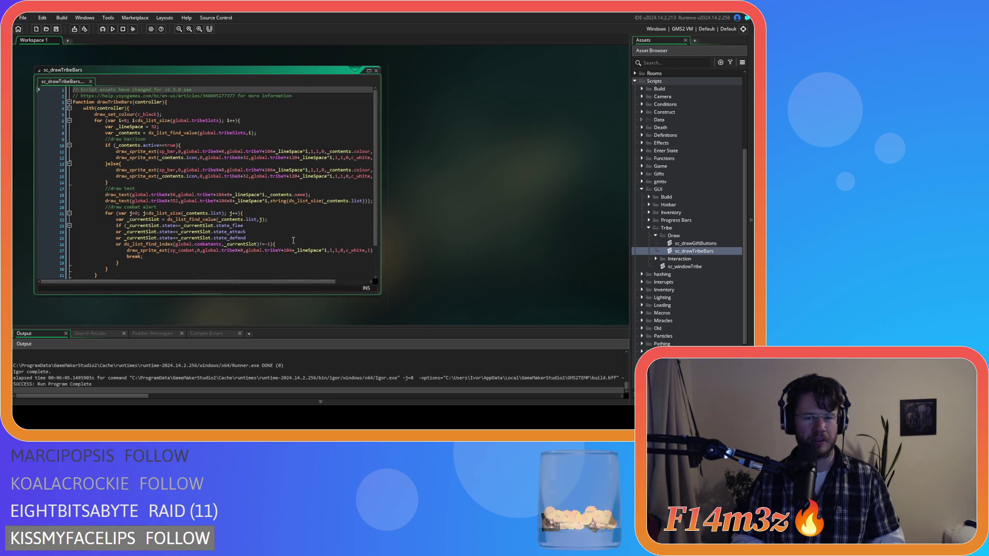
mouse_move(253, 284)
left_mouse_down()
mouse_move(335, 285)
mouse_move(258, 276)
mouse_move(297, 285)
mouse_move(285, 276)
mouse_move(298, 277)
mouse_move(262, 276)
mouse_move(309, 268)
mouse_move(274, 264)
mouse_move(306, 267)
left_mouse_up()
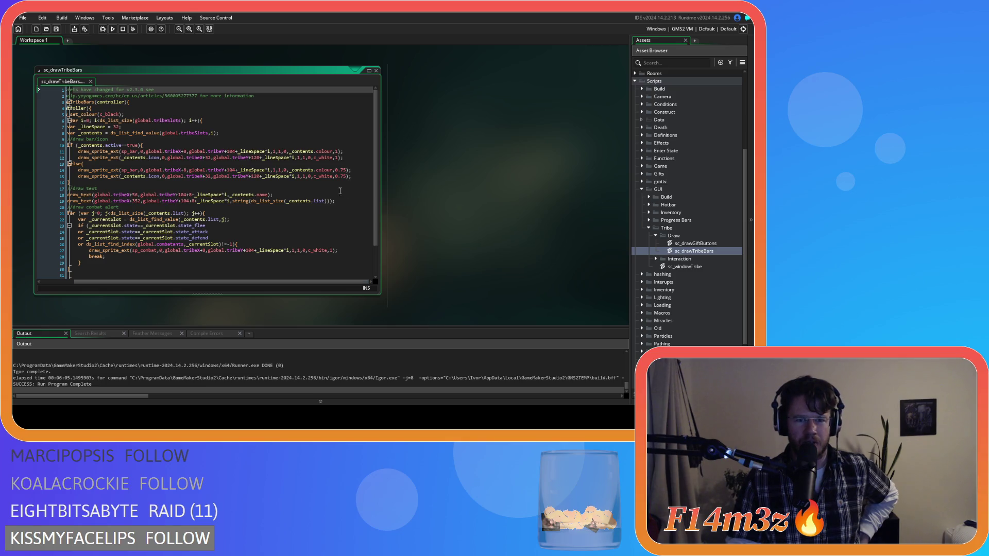
mouse_move(323, 282)
left_mouse_down()
mouse_move(290, 285)
mouse_move(326, 286)
mouse_move(311, 283)
left_mouse_up()
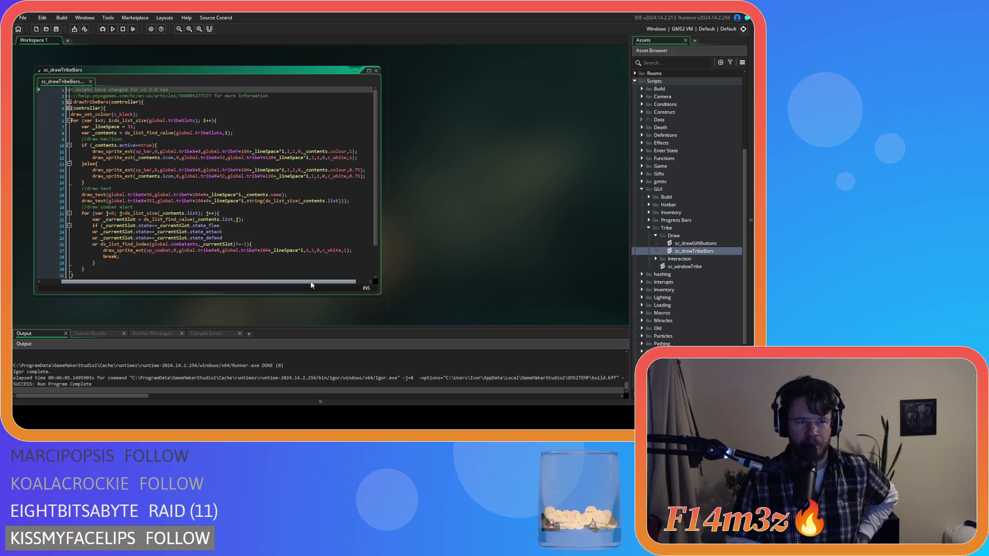
left_click(358, 171)
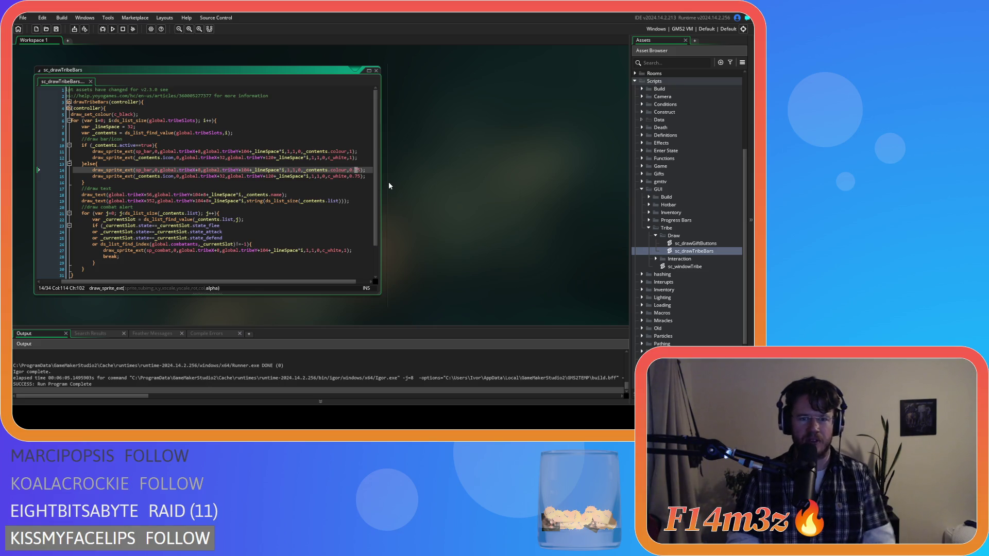
key("BackSpace")
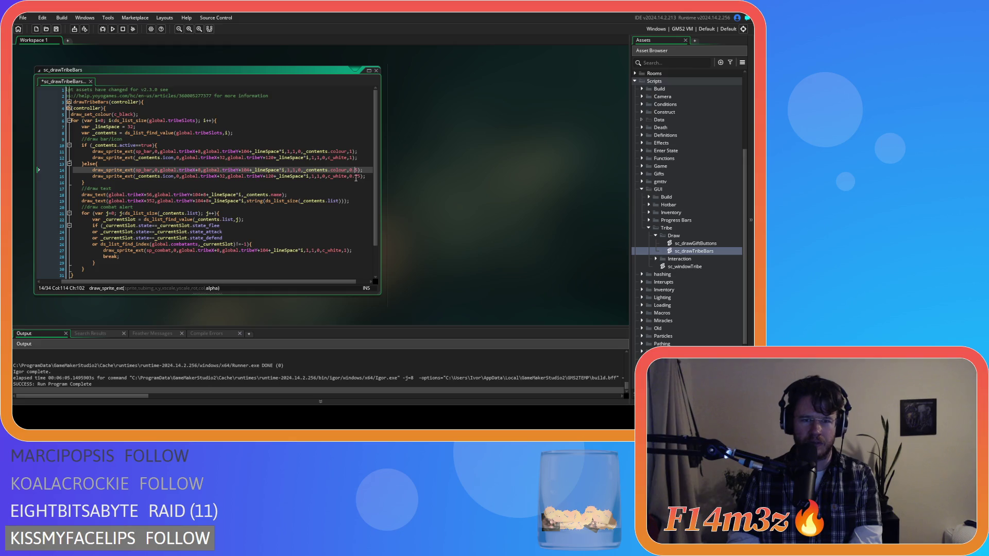
type("5")
left_click_drag(354, 177, 357, 178)
left_click(367, 176)
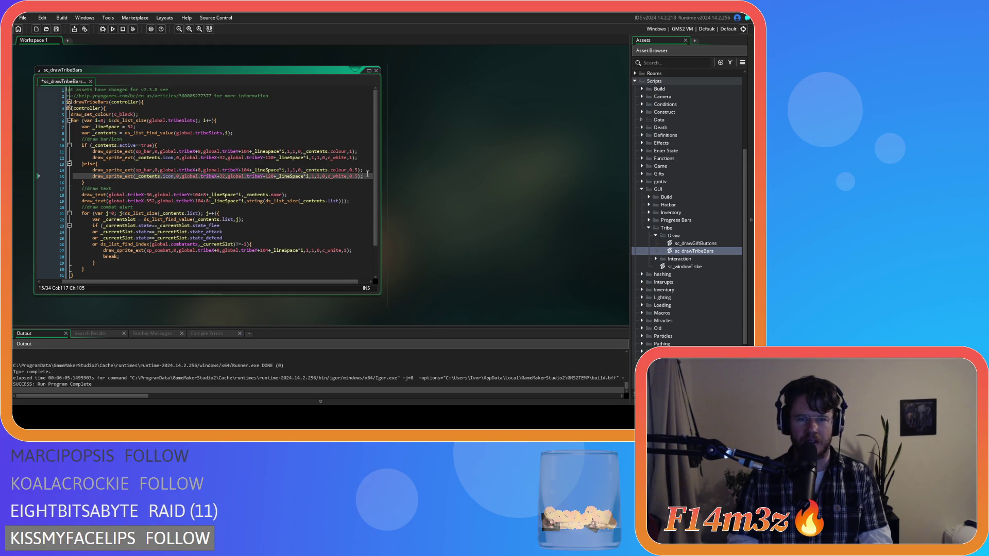
key("F5")
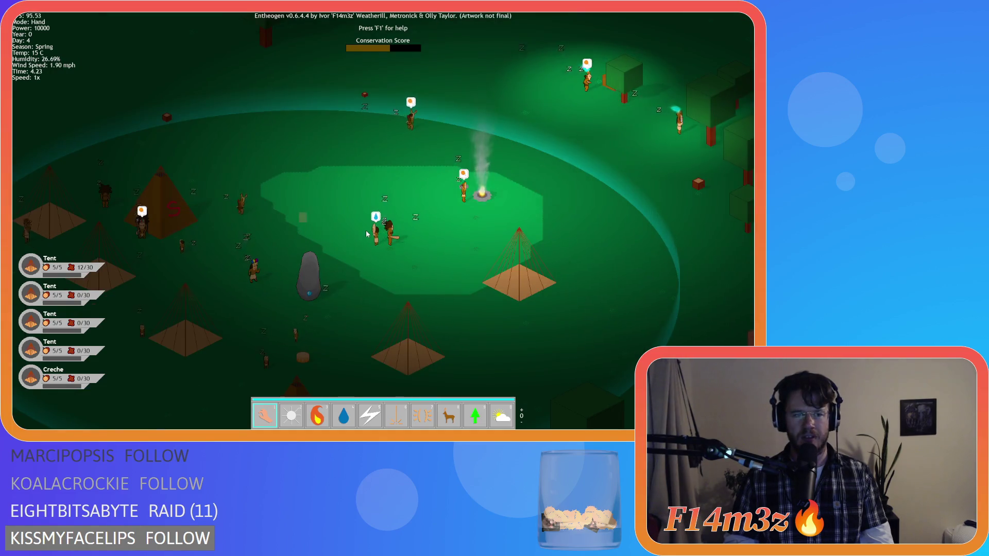
Pan the camera across the camp with A, S and D while zooming in and out.
scroll(366, 234, "down", 3)
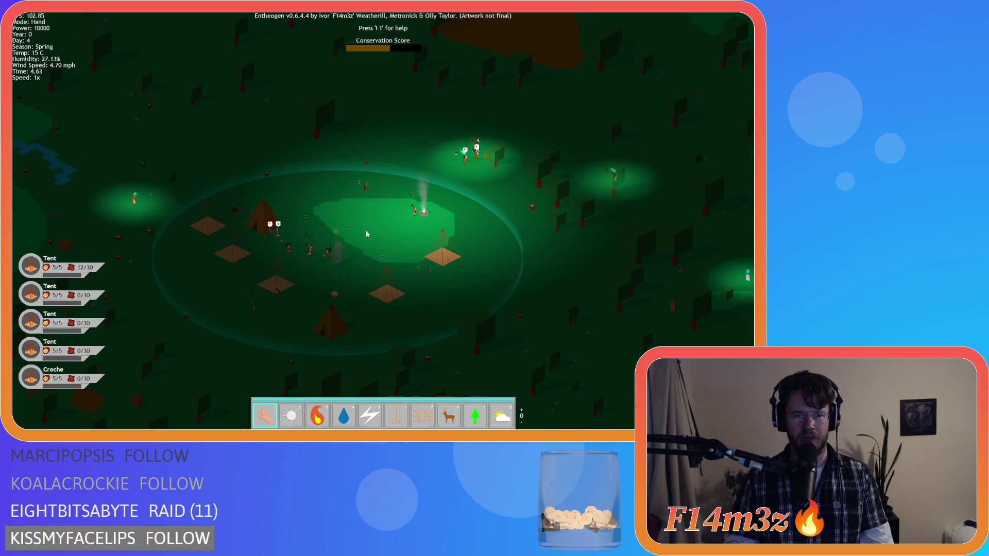
scroll(367, 235, "up", 4)
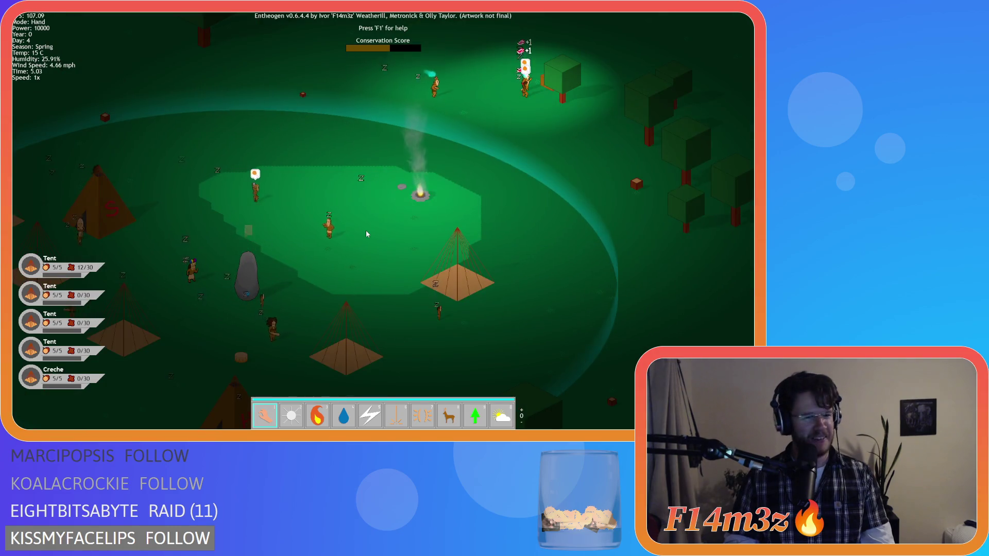
key("a")
key("s")
scroll(336, 239, "down", 5)
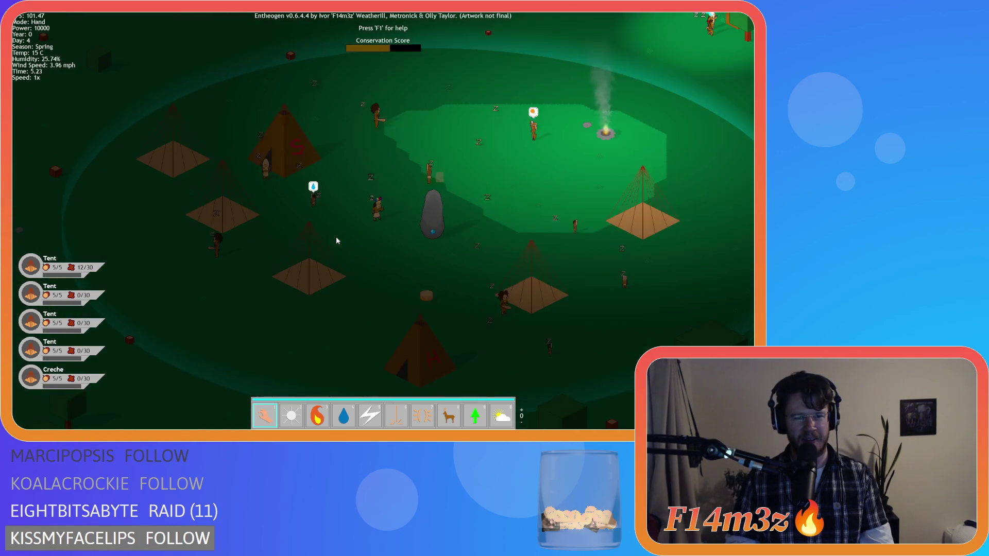
key("d")
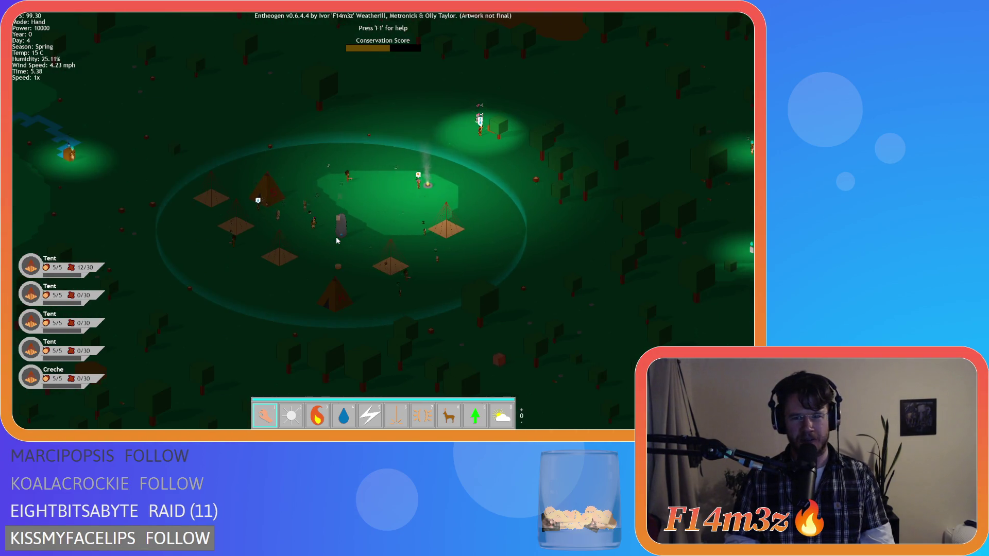
scroll(338, 240, "up", 2)
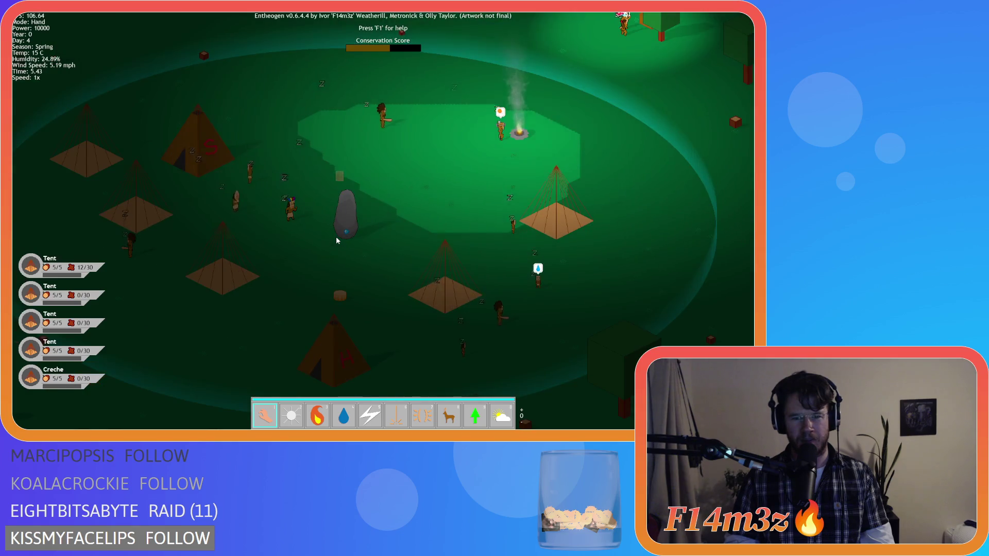
scroll(338, 240, "up", 3)
key("a")
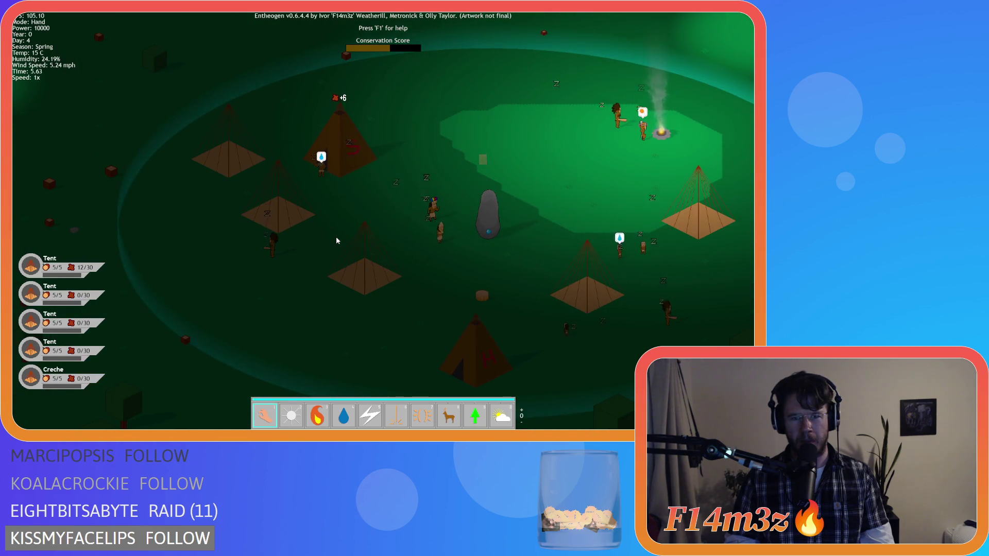
key("d")
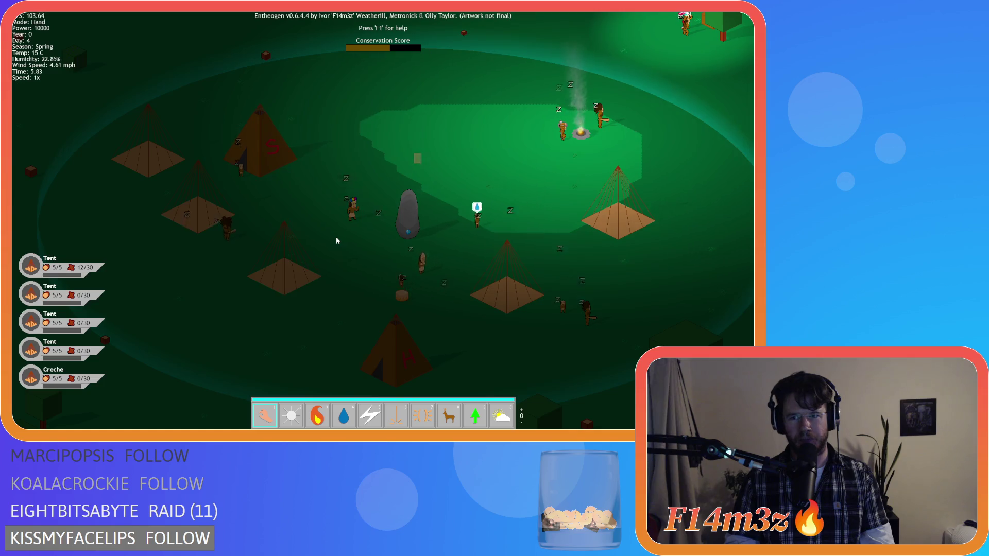
key("d")
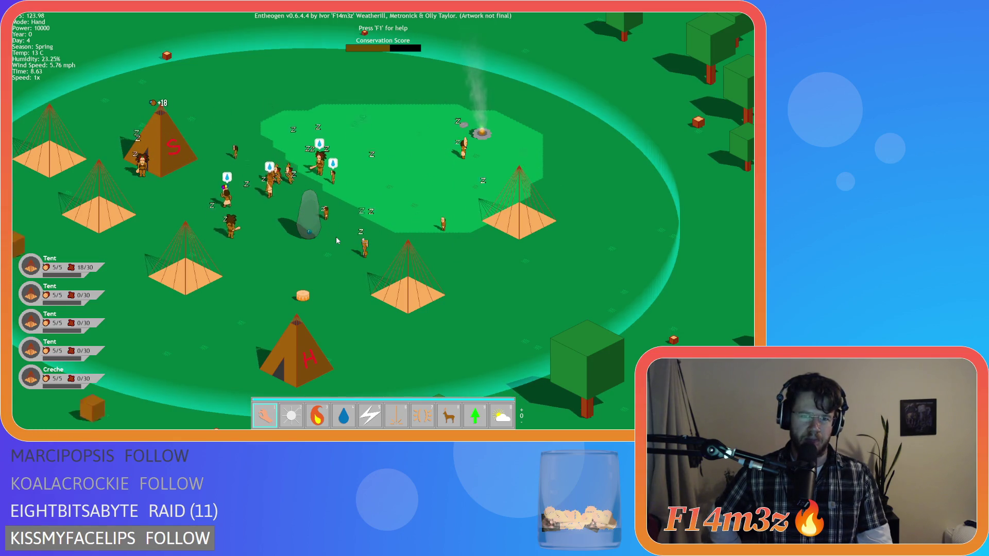
Pan with W, S and A and zoom to frame the campfire and southern tents.
key("w")
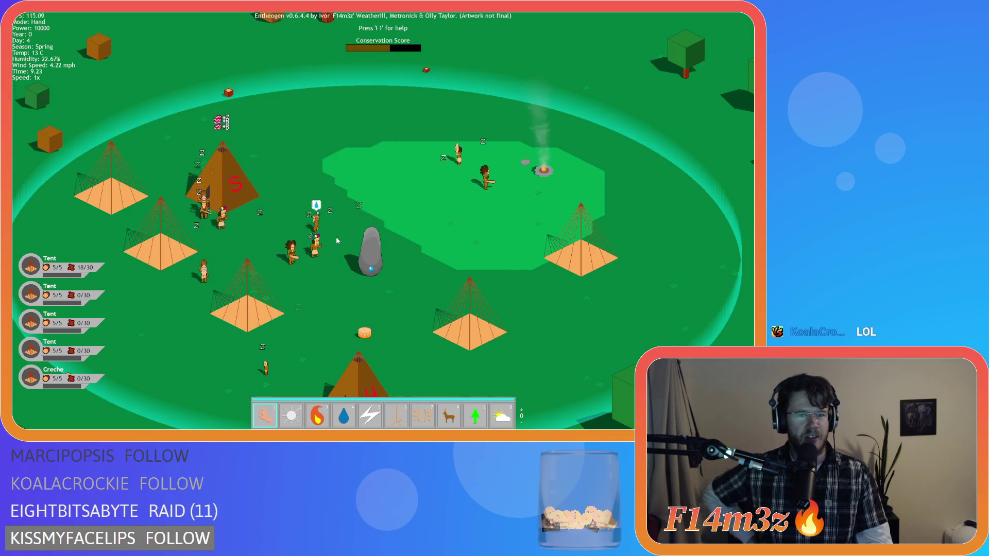
key("s")
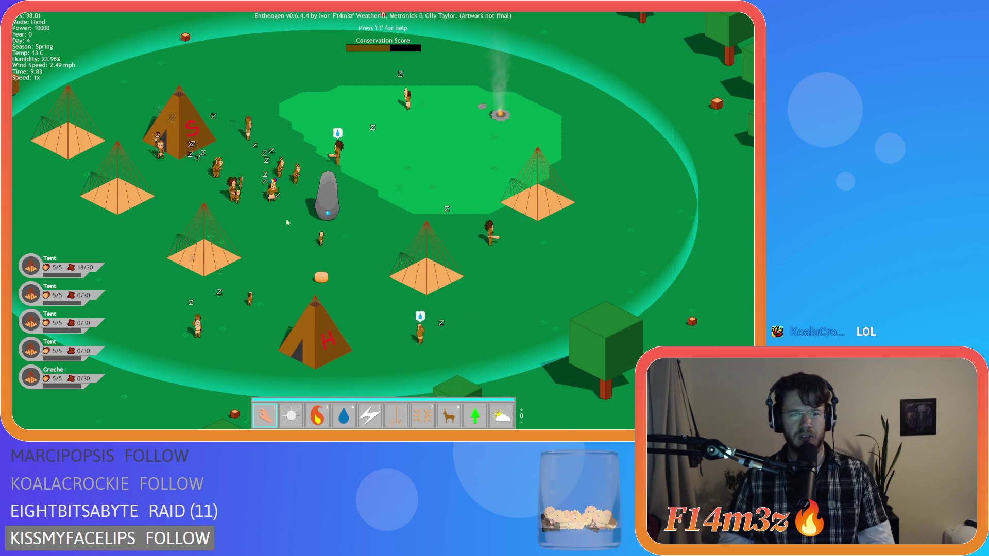
scroll(286, 218, "up", 5)
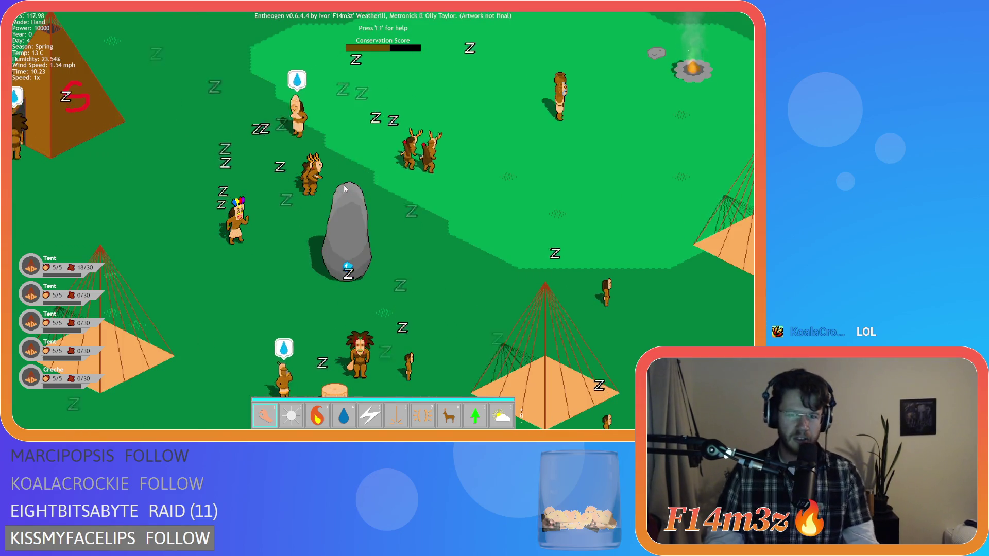
scroll(378, 144, "down", 3)
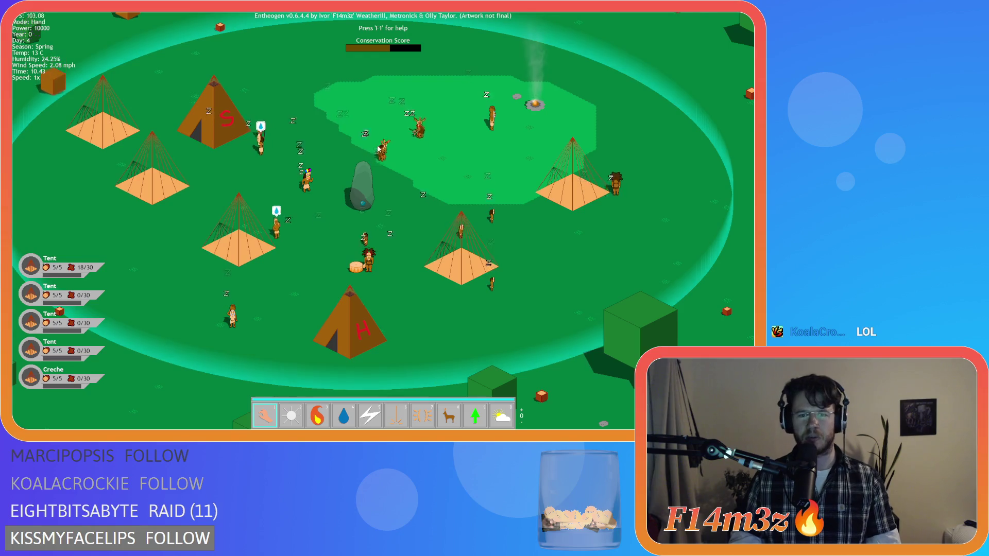
scroll(379, 136, "up", 1)
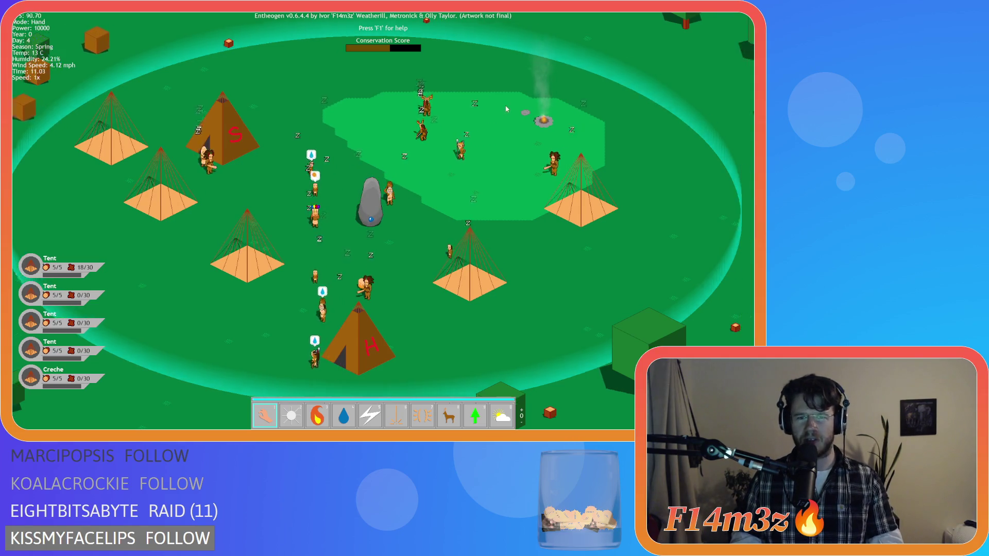
key("w")
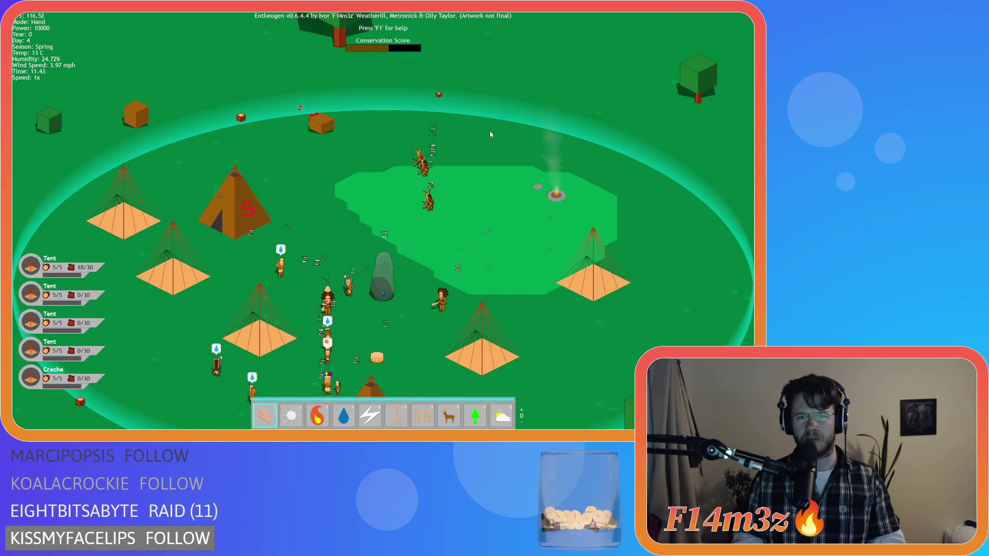
key("s")
scroll(489, 134, "down", 5)
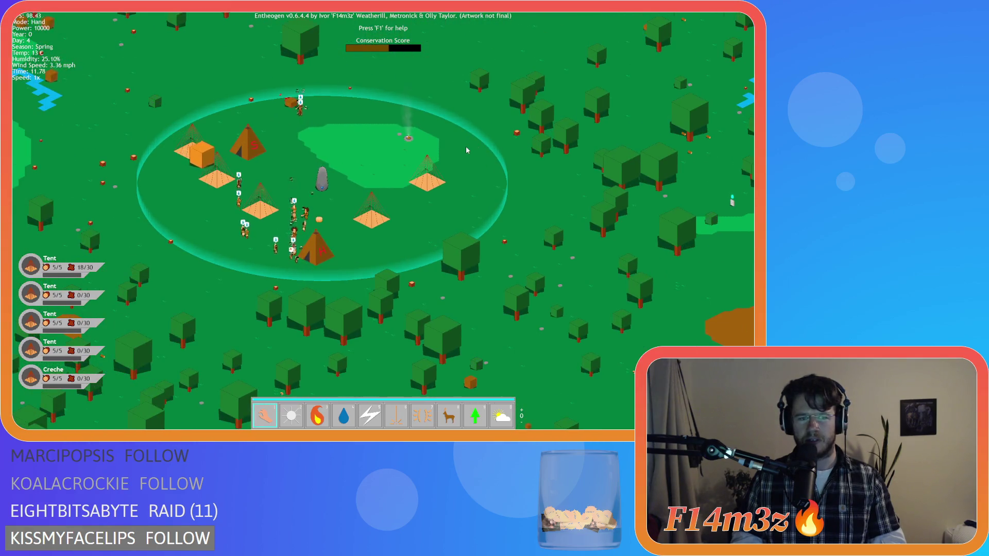
scroll(466, 150, "up", 3)
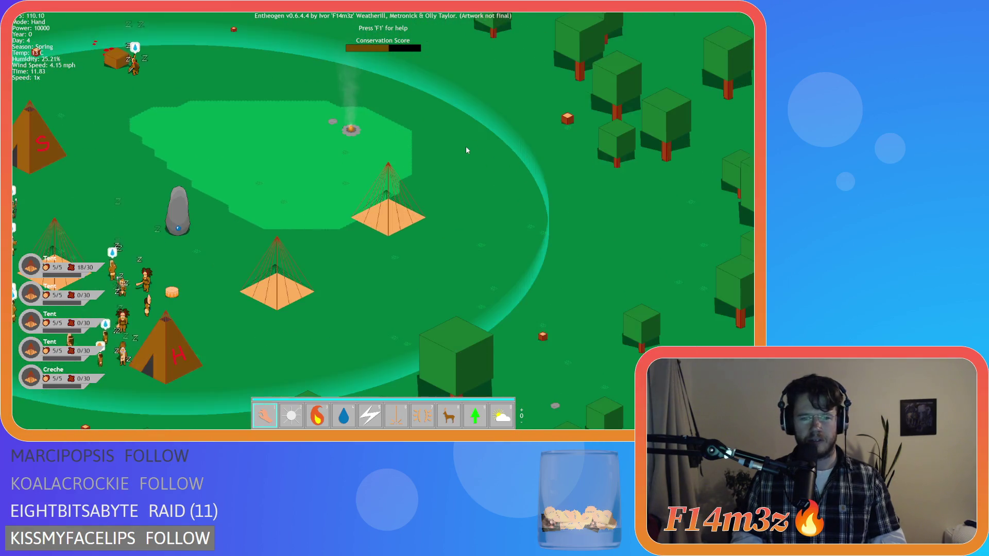
scroll(466, 150, "down", 3)
key("a")
scroll(466, 149, "up", 4)
Open the Tribe window with T, toggle the Dead row, then select and deselect all.
key("t")
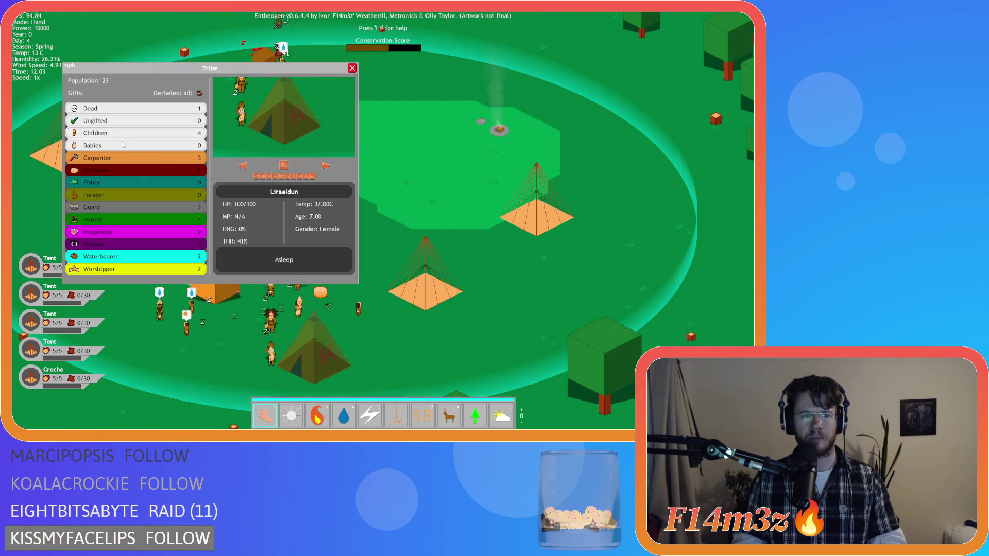
left_click(90, 108)
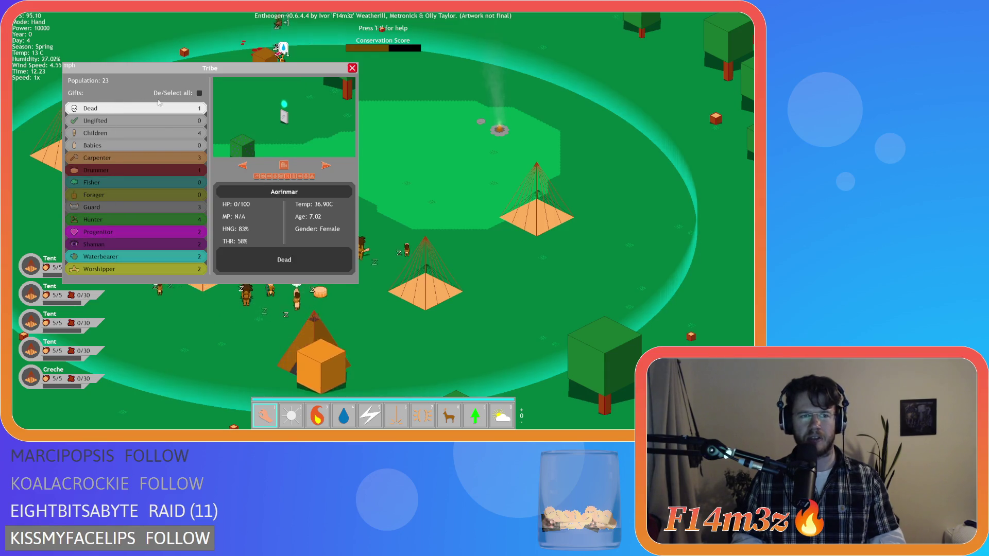
left_click(90, 108)
left_click(161, 256)
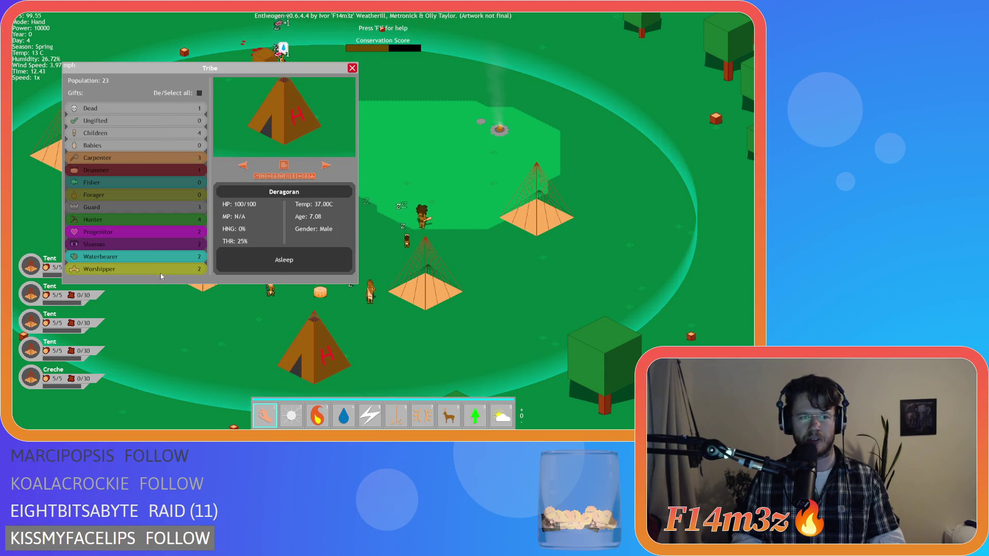
left_click(200, 93)
left_click(201, 93)
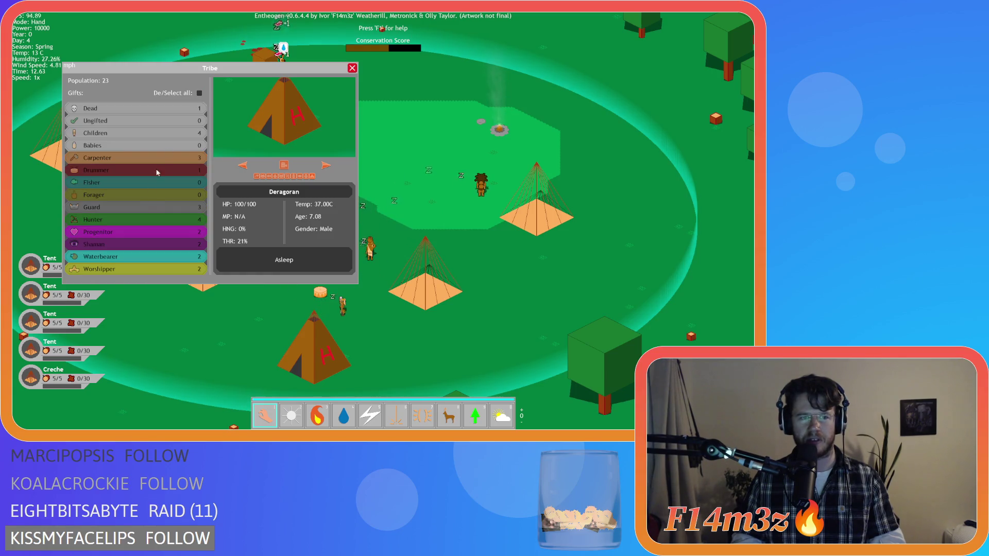
Toggle the Guard and Shaman rows and repeat select/deselect all to check dimming.
left_click(140, 208)
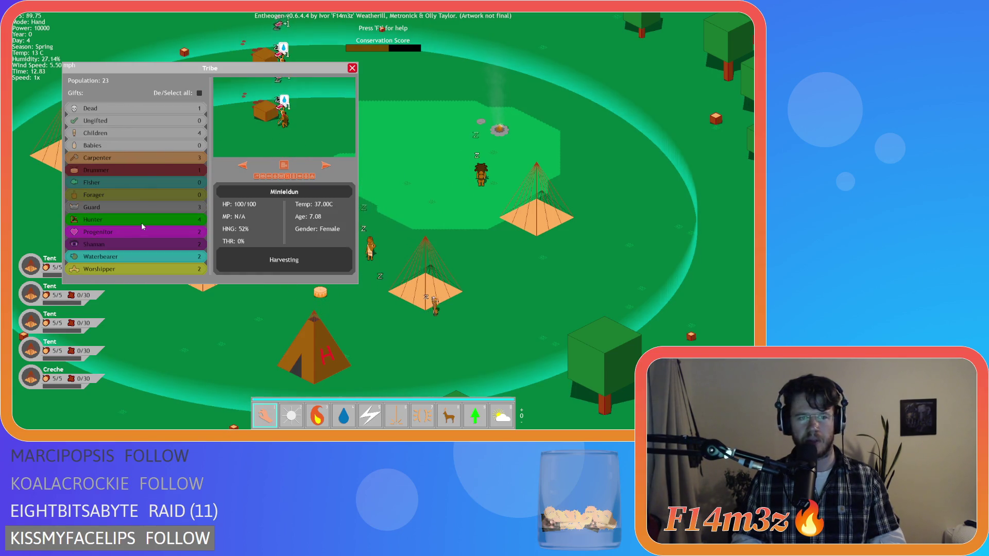
left_click(152, 246)
left_click(152, 245)
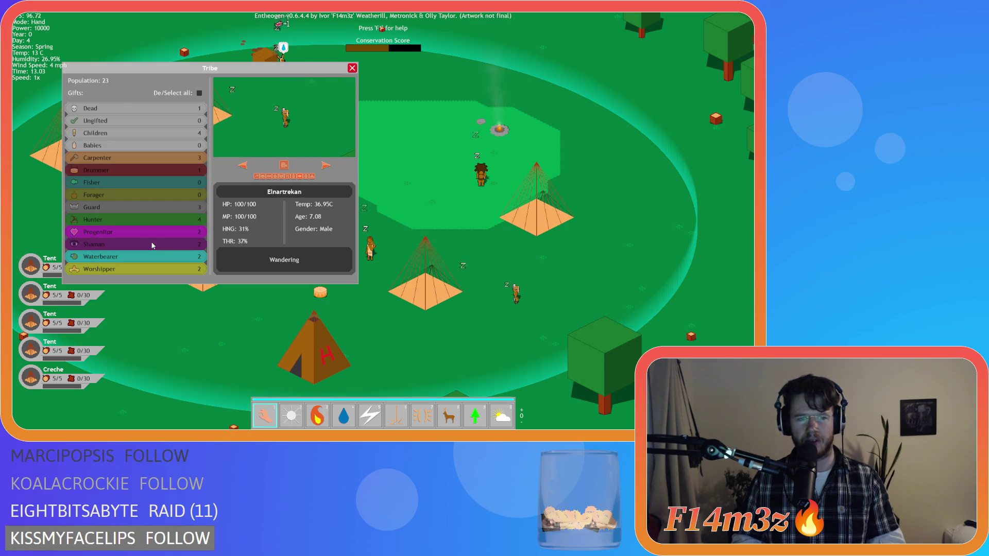
left_click(199, 93)
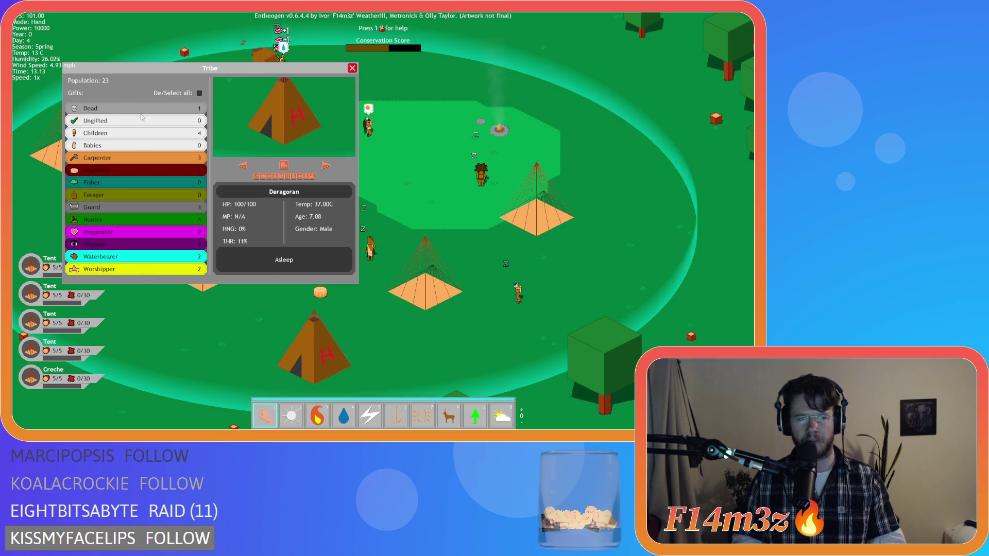
left_click(201, 94)
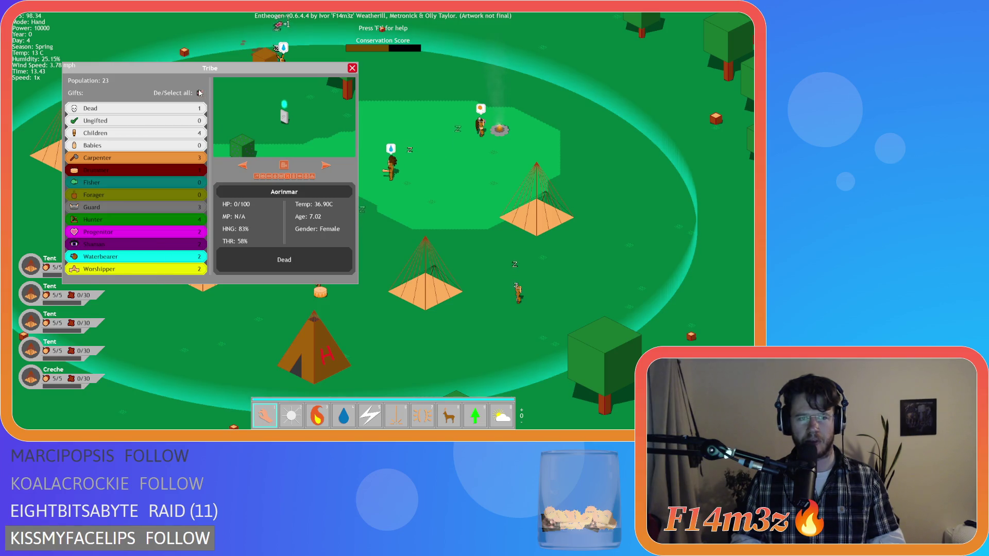
left_click(200, 94)
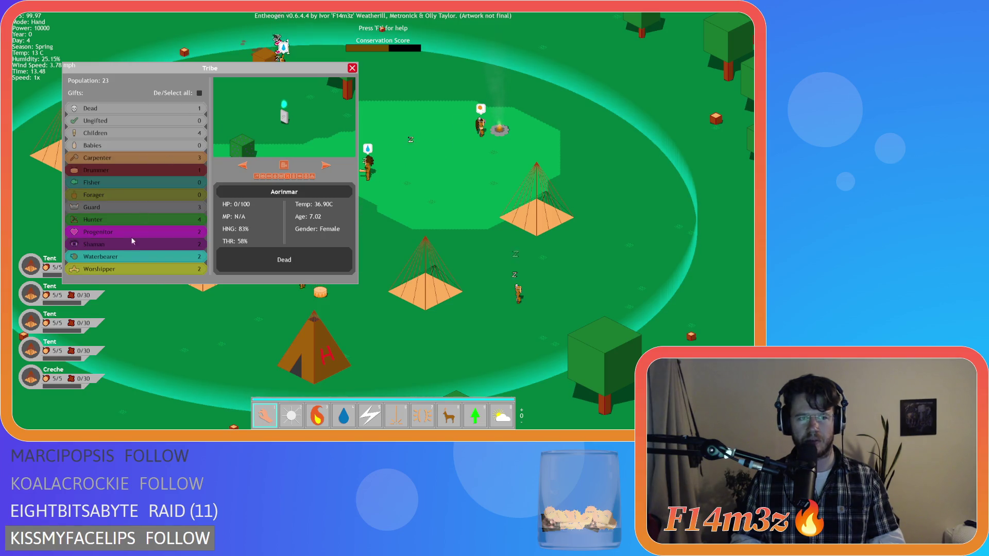
left_click(129, 108)
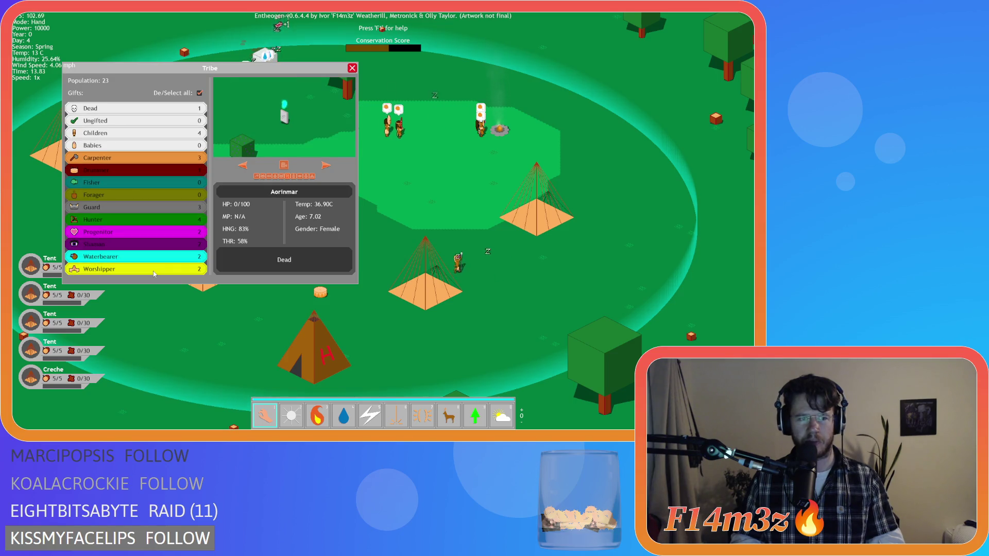
Deselect and reselect rows down the list, toggle Drummer, then close the Tribe window.
mouse_move(186, 275)
left_mouse_down()
mouse_move(182, 108)
mouse_move(180, 269)
mouse_move(200, 100)
left_mouse_up()
left_click(199, 94)
left_click(200, 93)
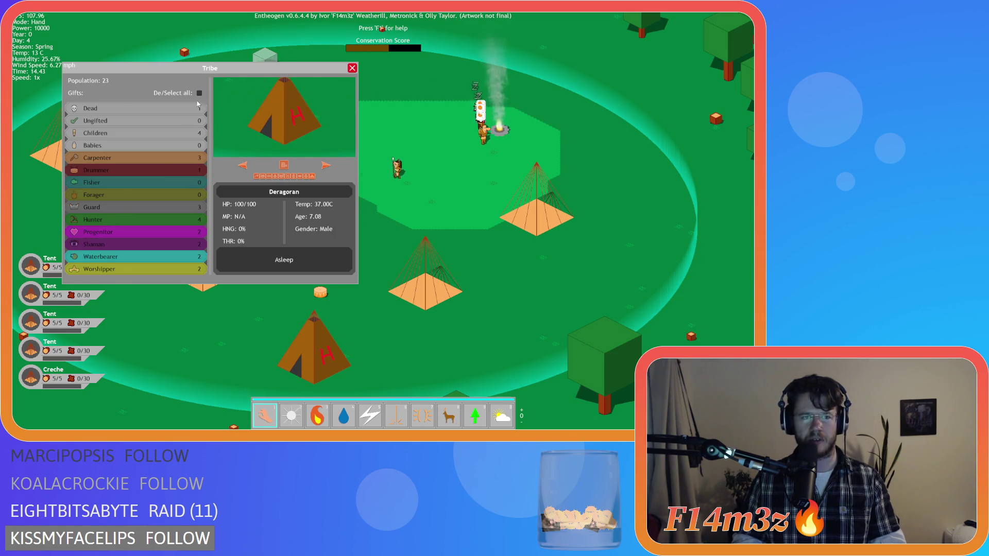
left_click(143, 170)
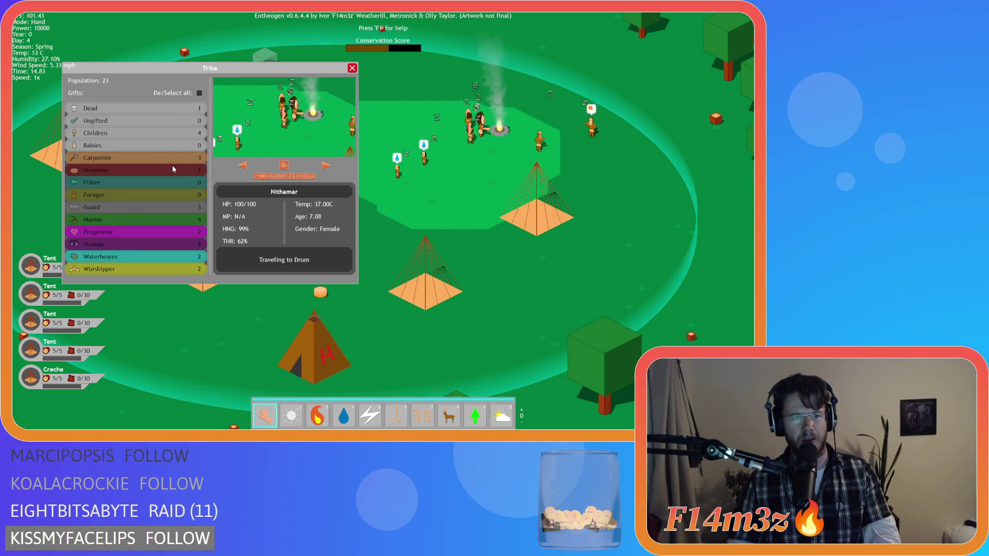
left_click_drag(180, 108, 175, 279)
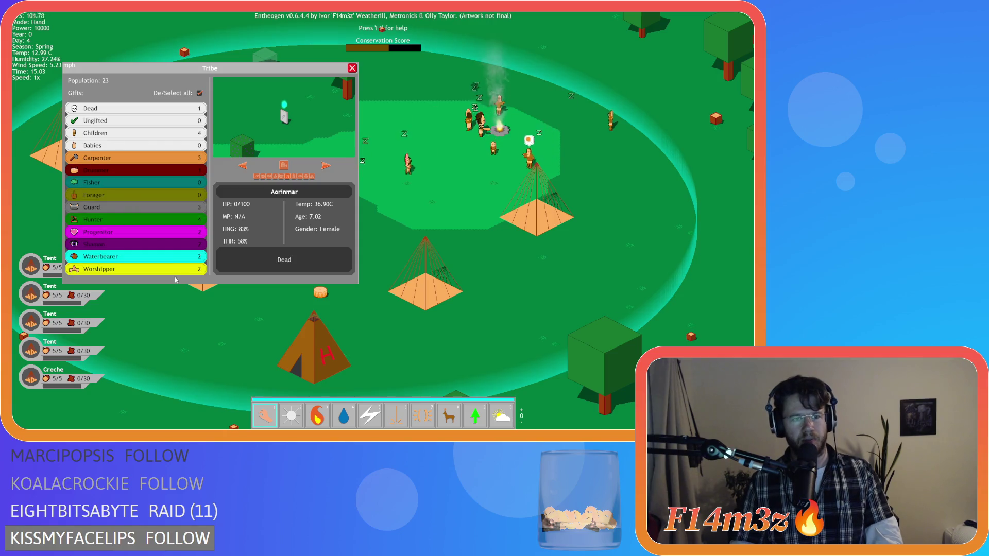
left_click(201, 91)
left_click_drag(175, 108, 174, 273)
left_click(352, 69)
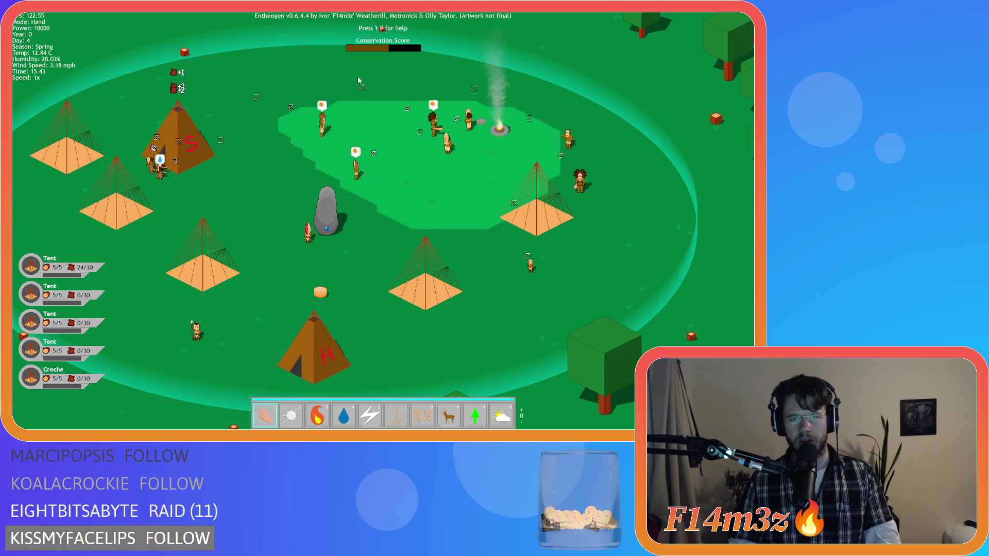
Zoom out, look over the forest toward the lake, then zoom in on the camp's tents.
scroll(427, 176, "down", 5)
scroll(427, 176, "down", 5)
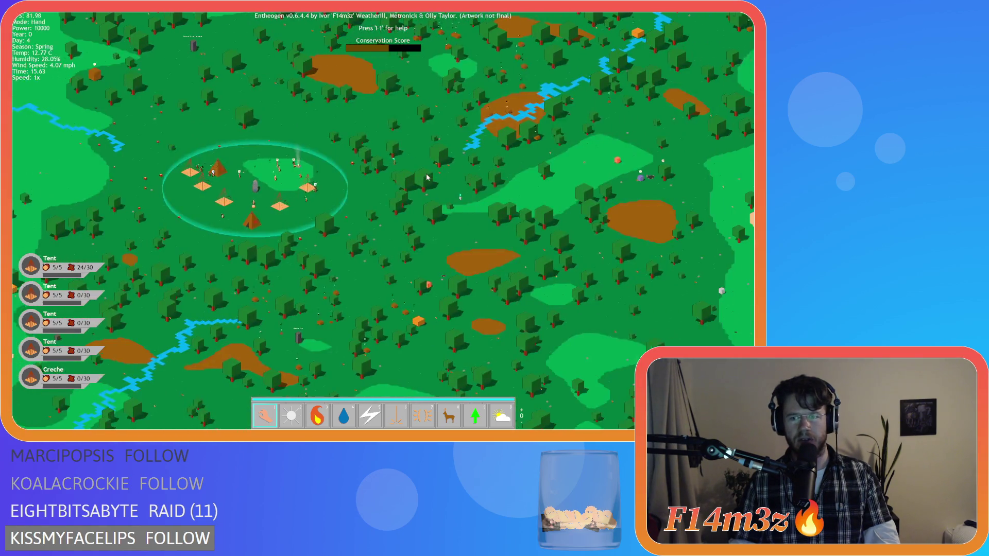
key("w")
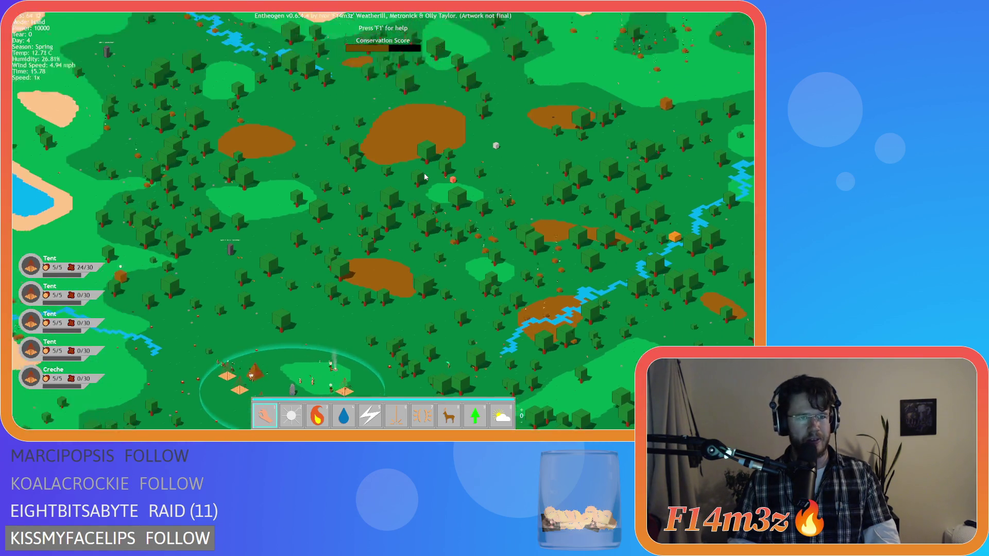
key("w")
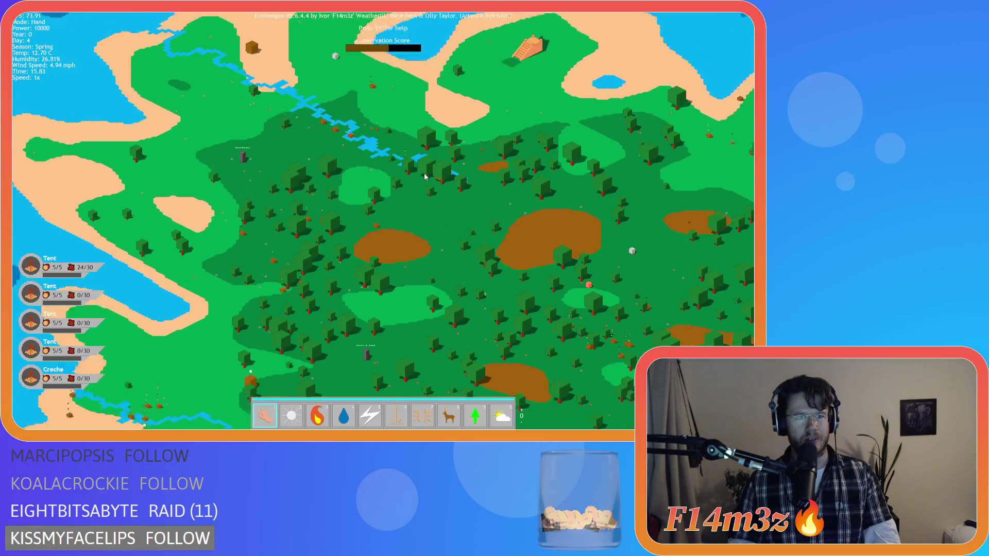
key("e")
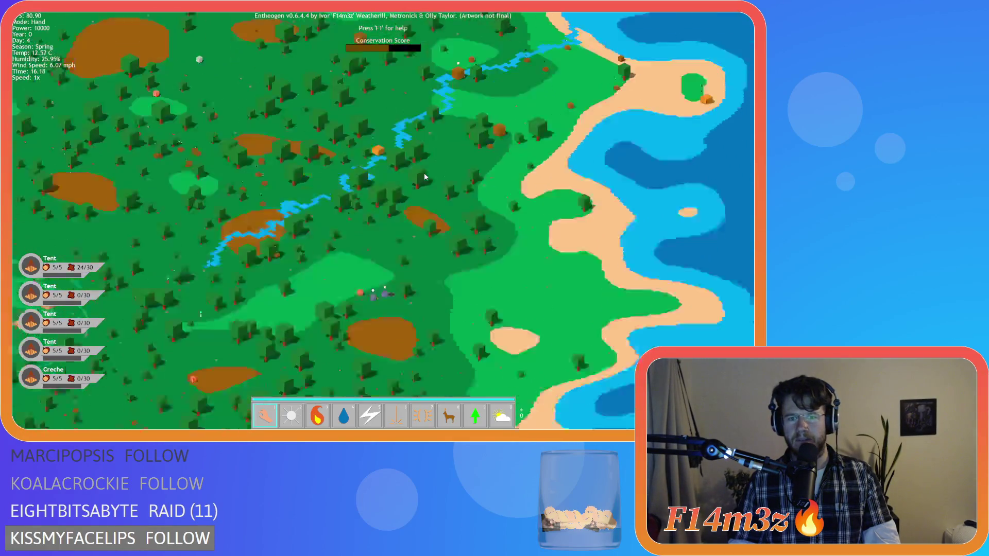
key("s")
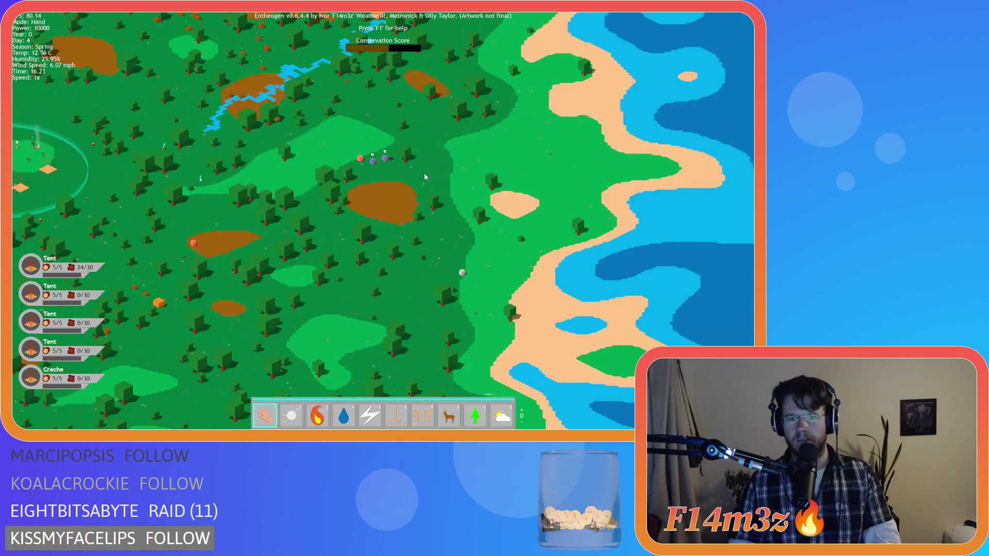
key("space")
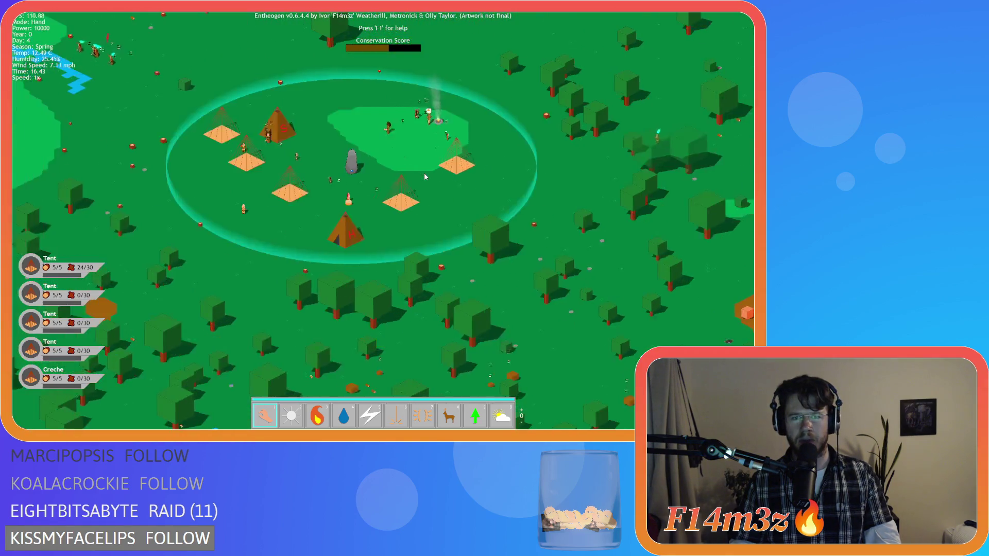
scroll(424, 176, "down", 5)
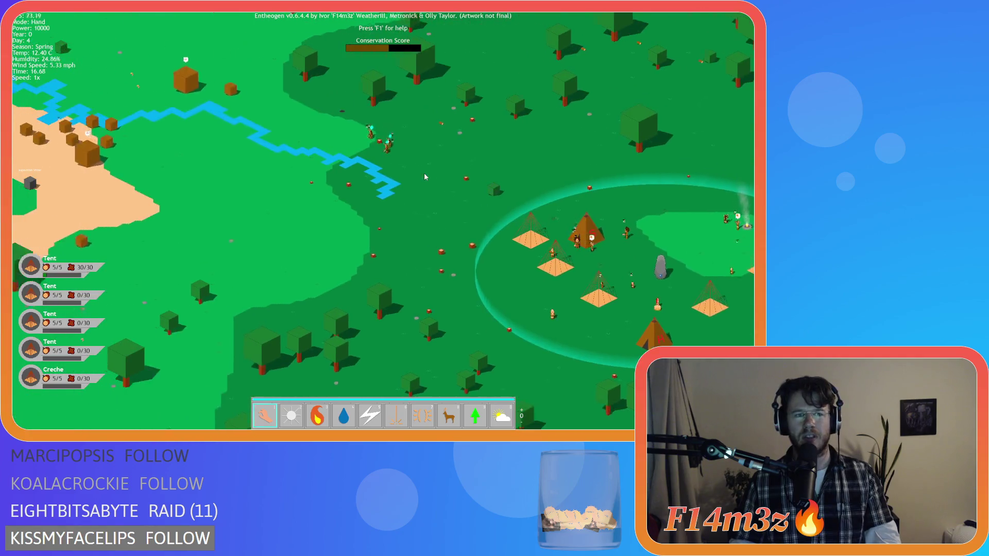
key("a")
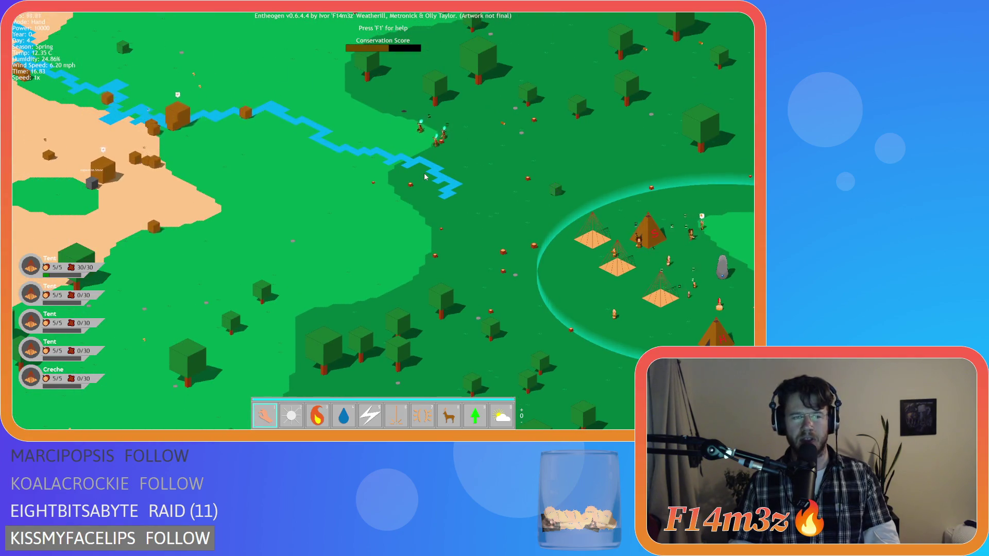
key("d")
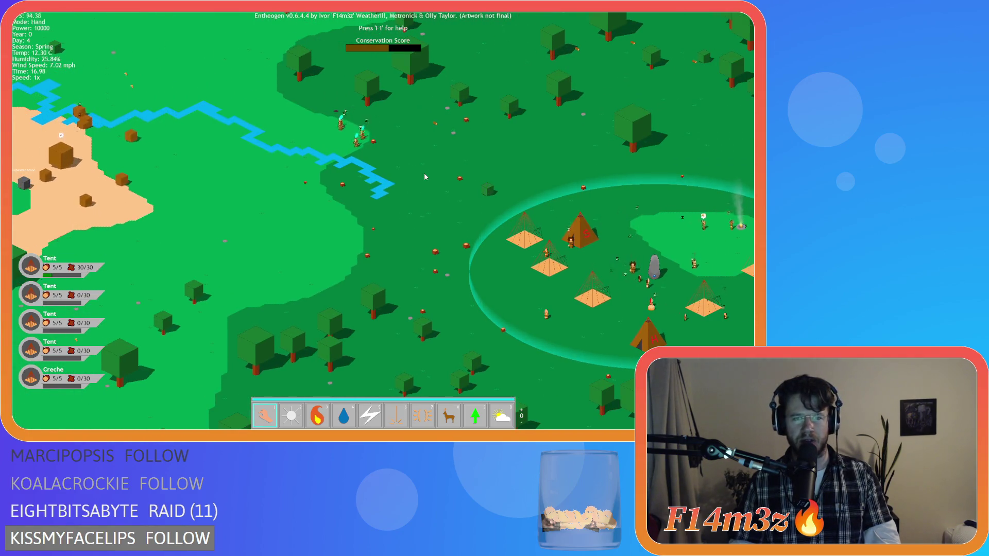
key("d")
key("s")
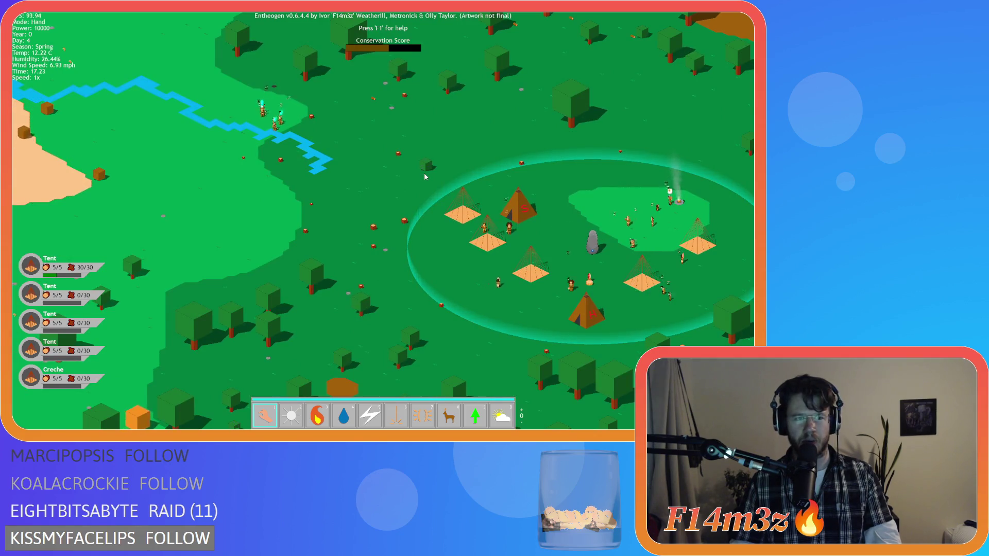
Follow the river west to the riverside villagers, then bring the view back over the camp.
key("w")
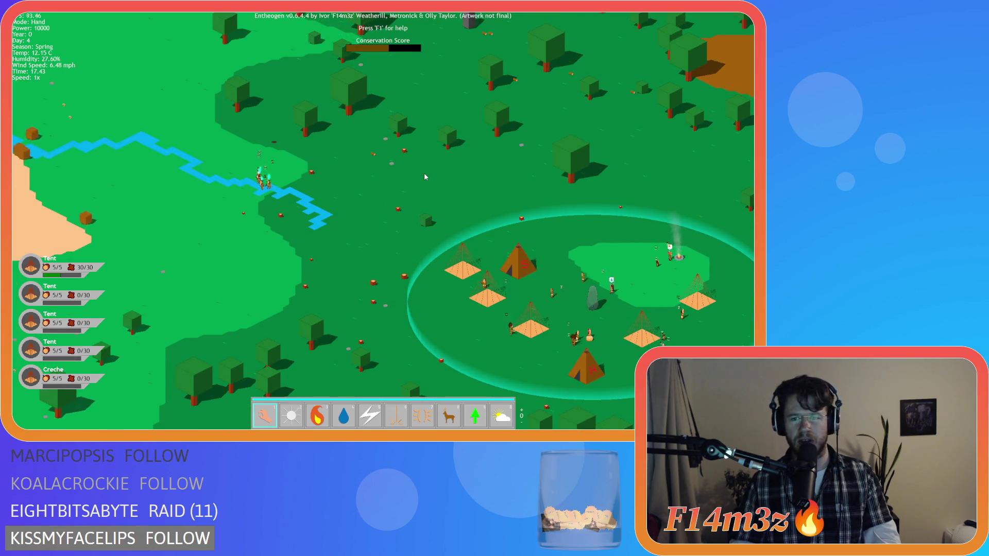
key("a")
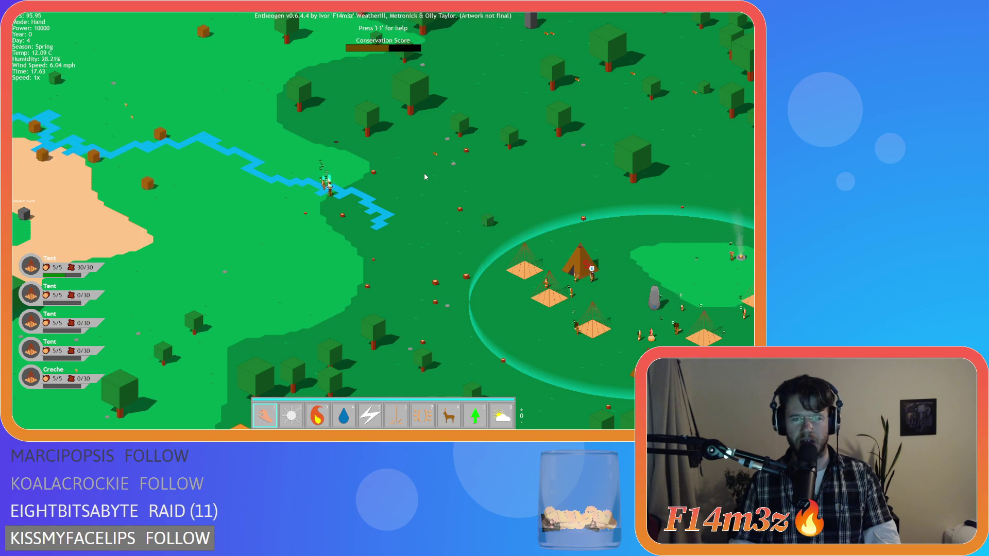
key("a")
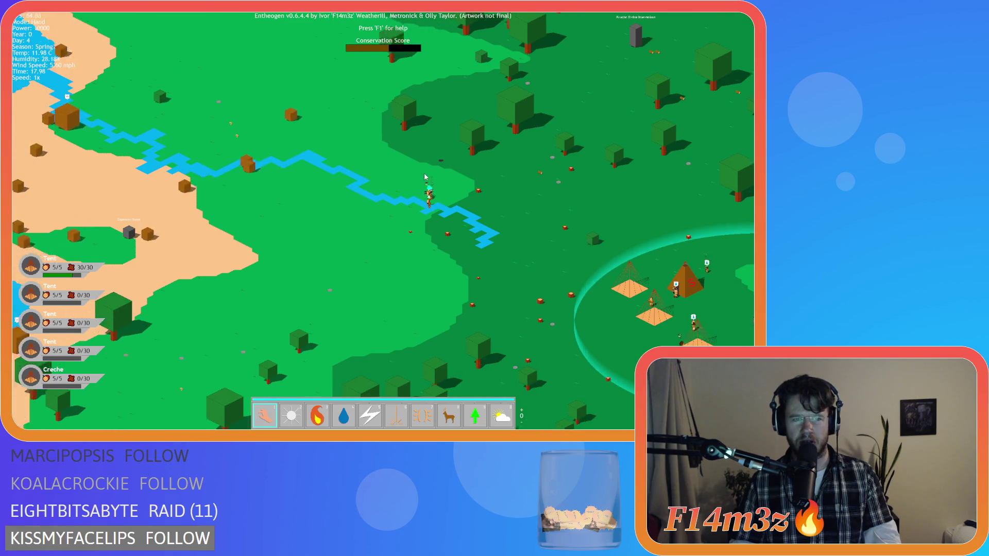
key("a")
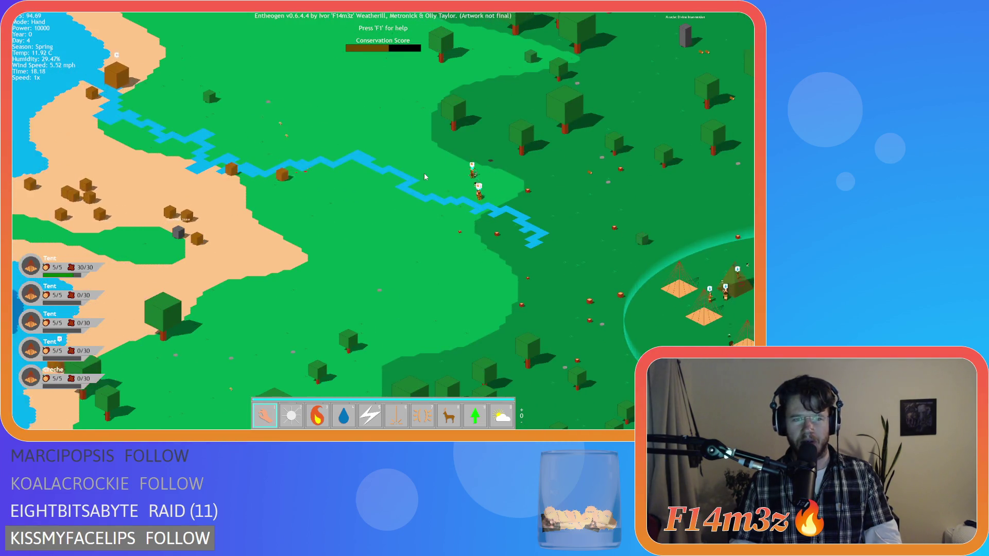
key("w")
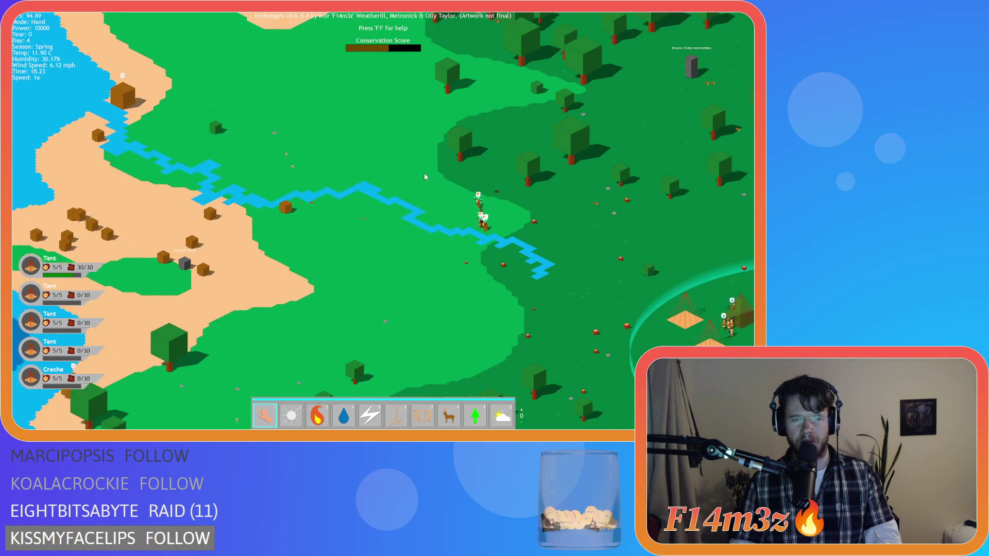
key("d")
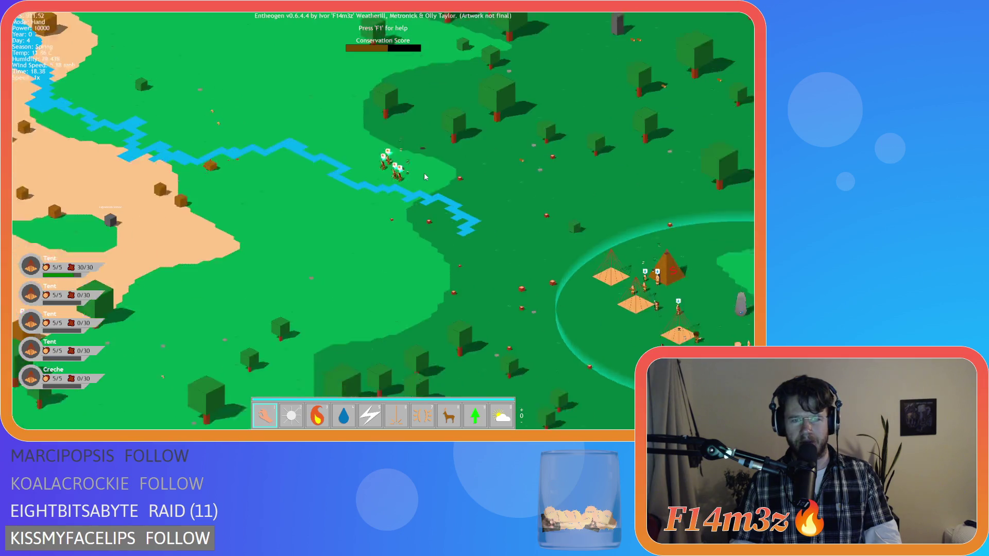
key("s")
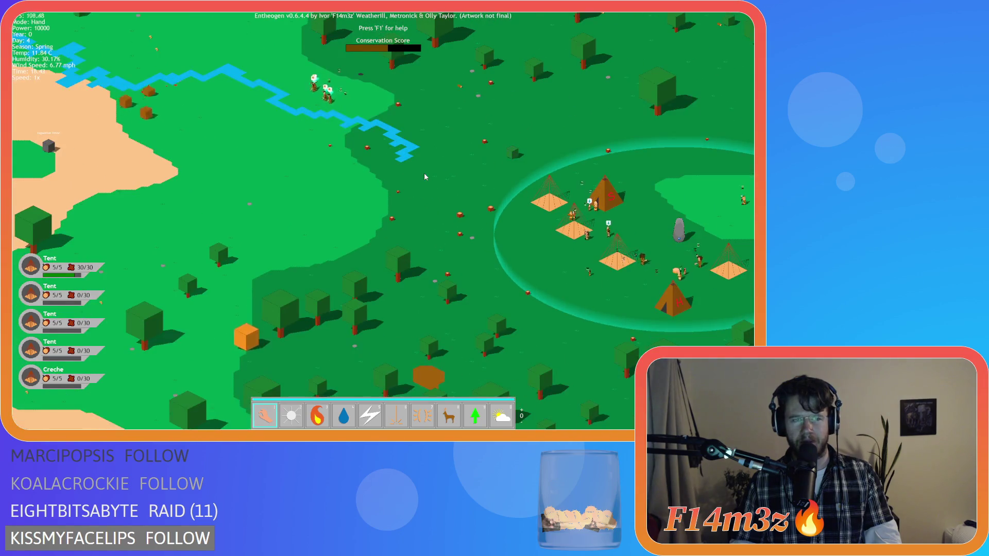
key("w")
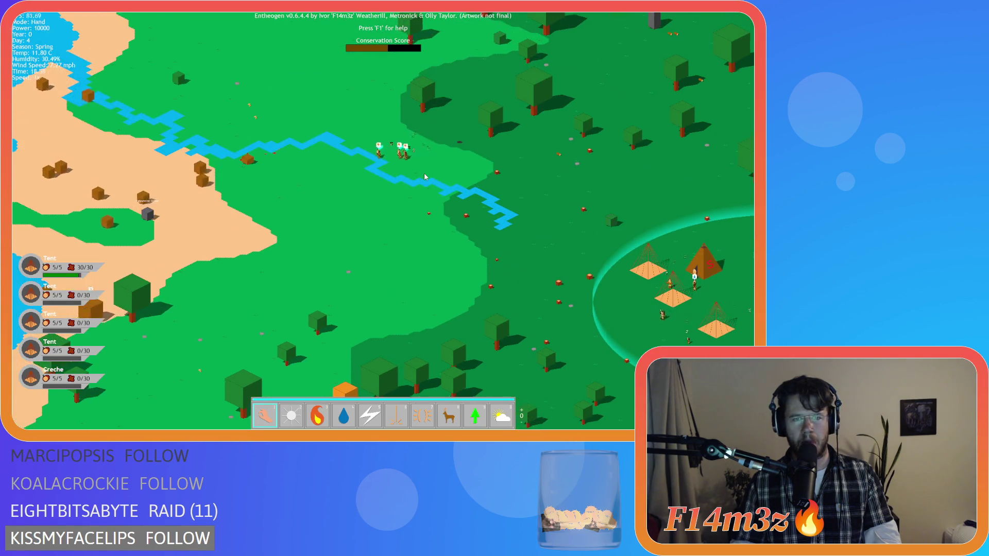
key("d")
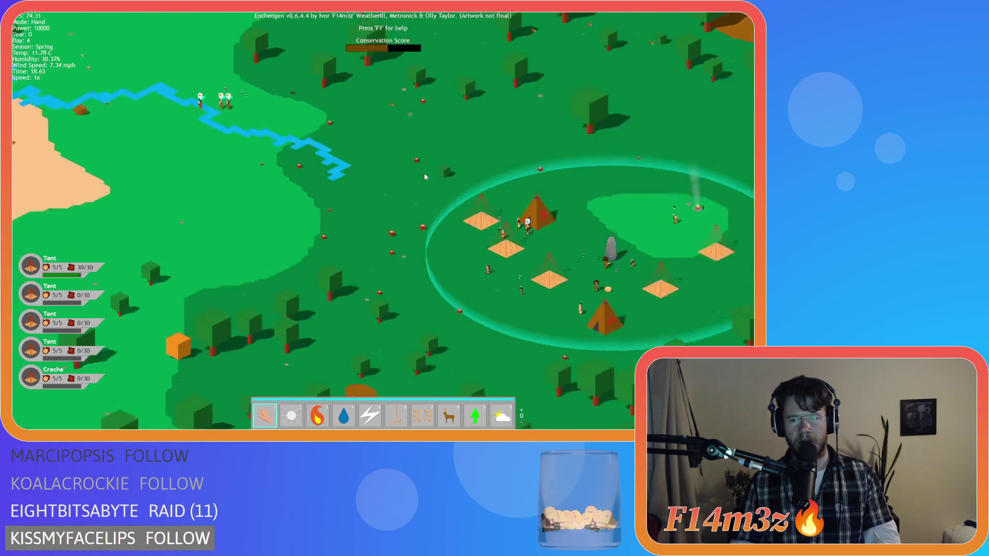
scroll(425, 176, "up", 5)
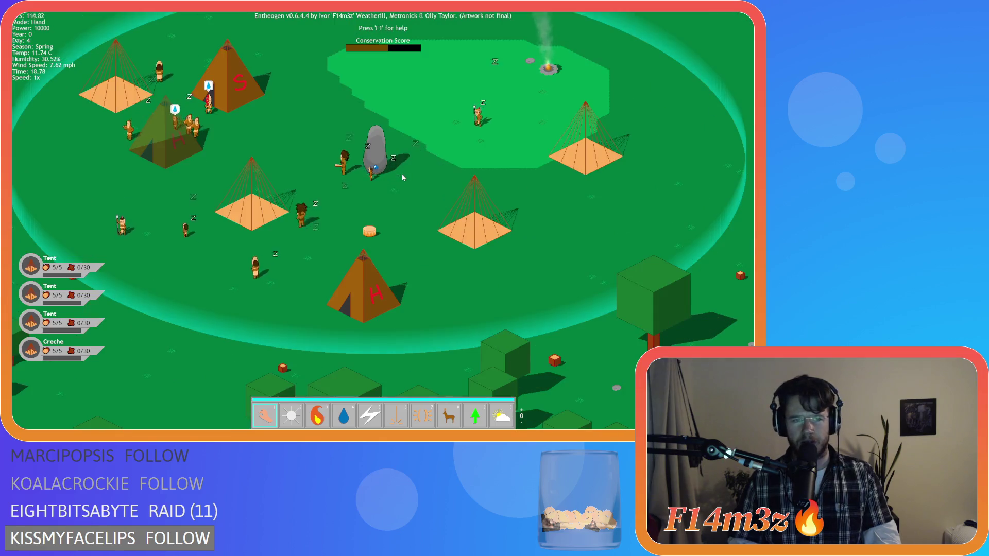
key("w")
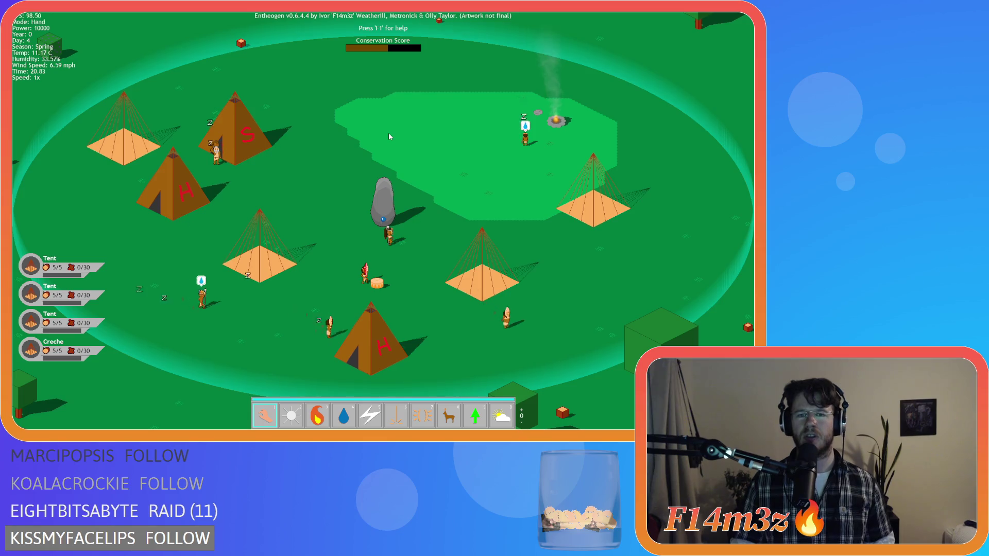
Zoom out and in repeatedly while settling the camp just left of centre.
scroll(388, 132, "down", 5)
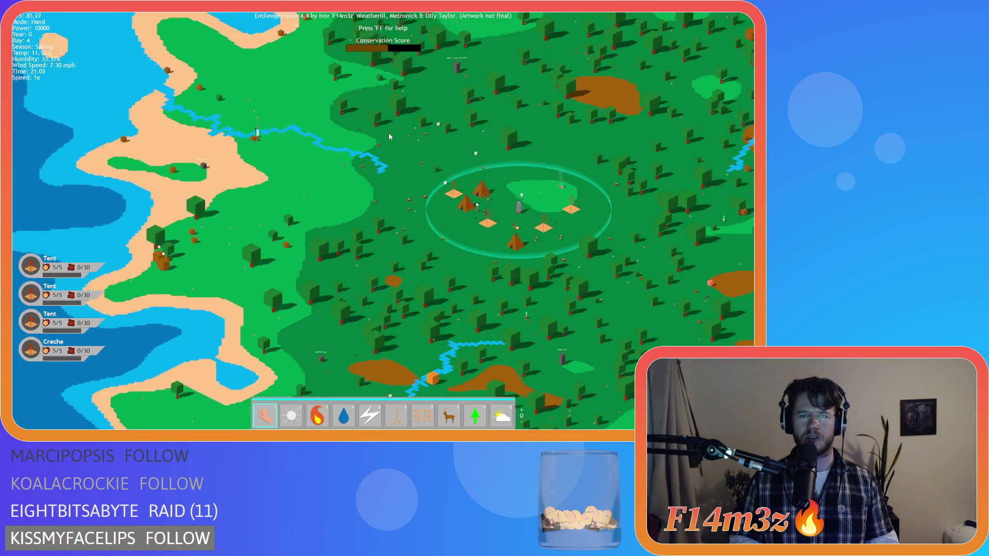
key("d")
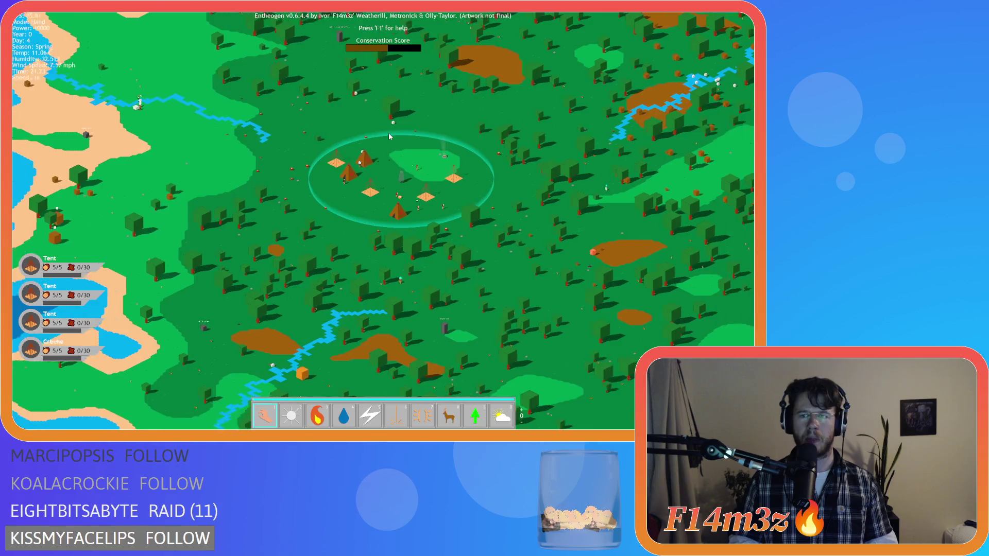
key("w")
scroll(389, 136, "up", 5)
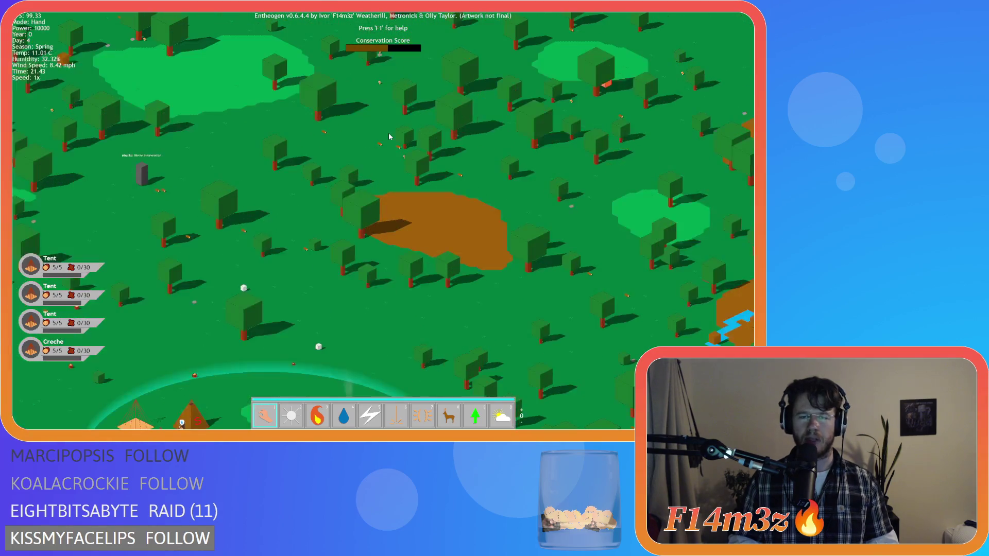
scroll(390, 136, "down", 5)
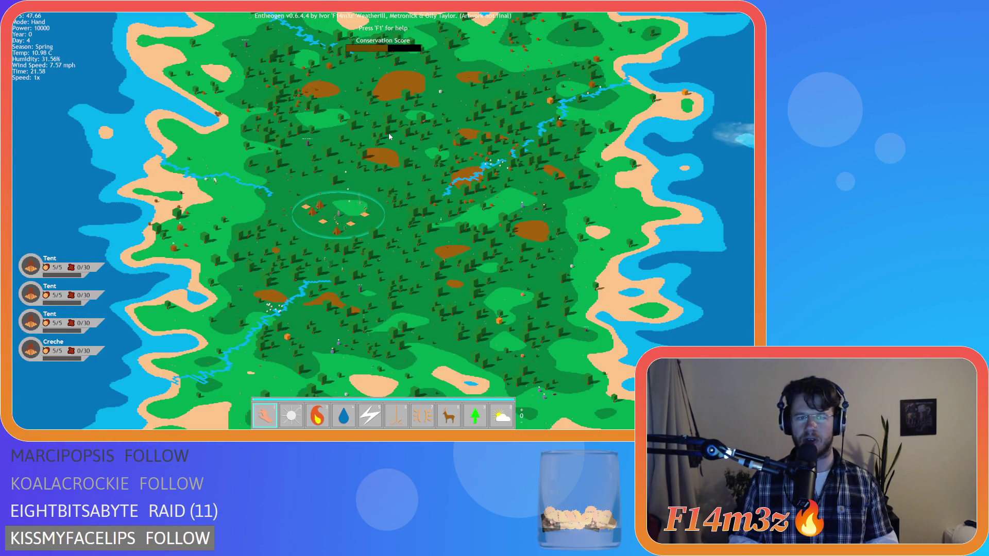
scroll(388, 131, "up", 5)
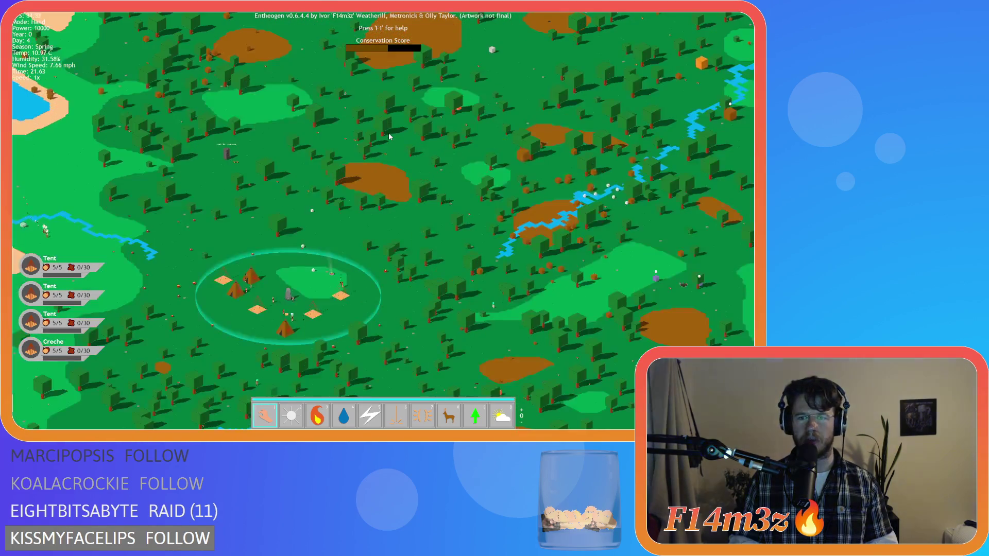
scroll(389, 131, "down", 5)
key("s")
key("d")
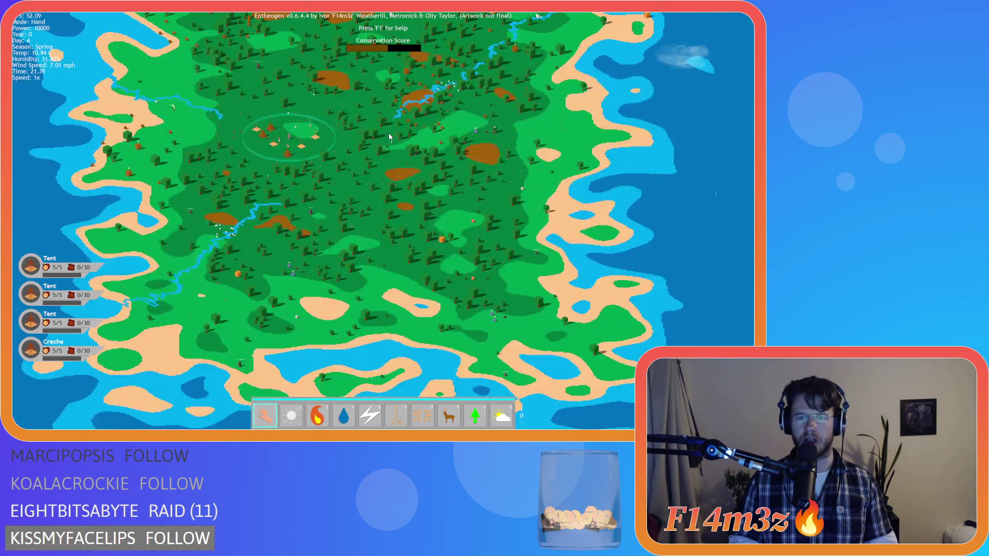
scroll(389, 135, "up", 5)
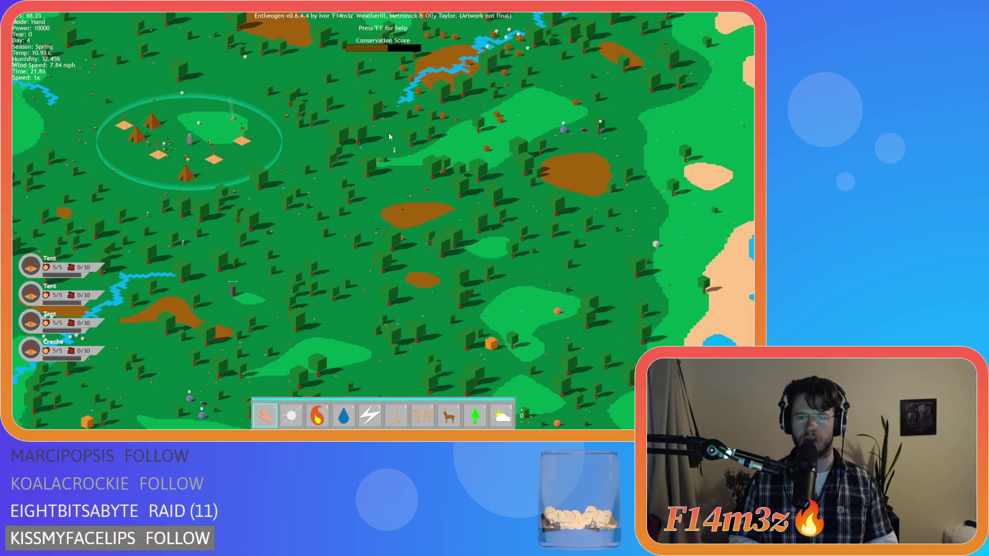
scroll(388, 134, "down", 3)
scroll(388, 134, "up", 2)
key("a")
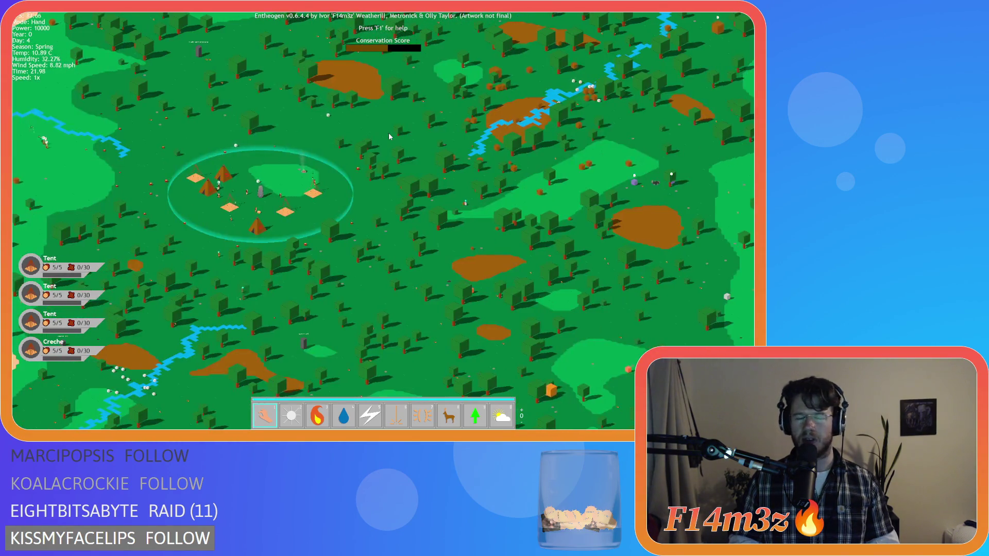
scroll(390, 136, "down", 3)
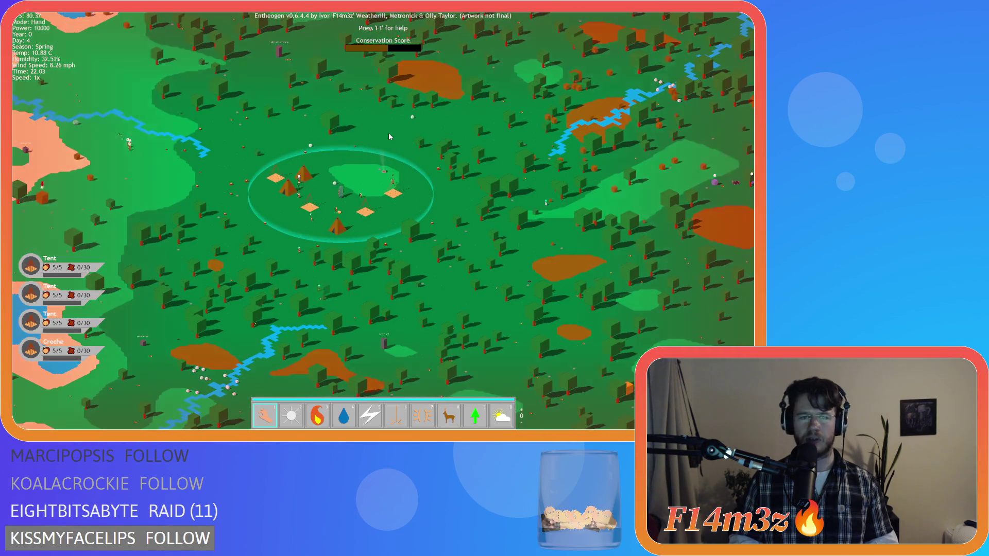
scroll(389, 137, "up", 4)
scroll(389, 136, "down", 5)
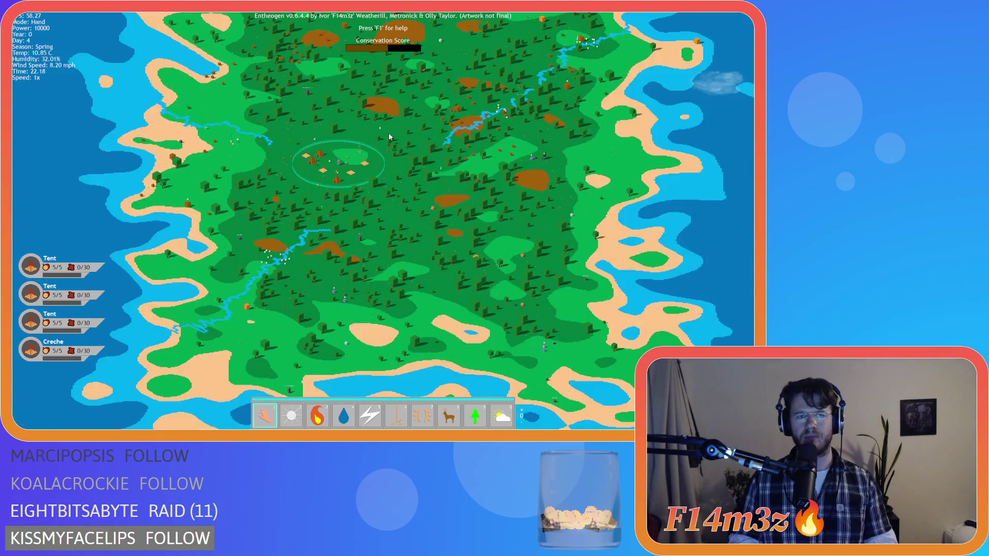
scroll(389, 135, "up", 5)
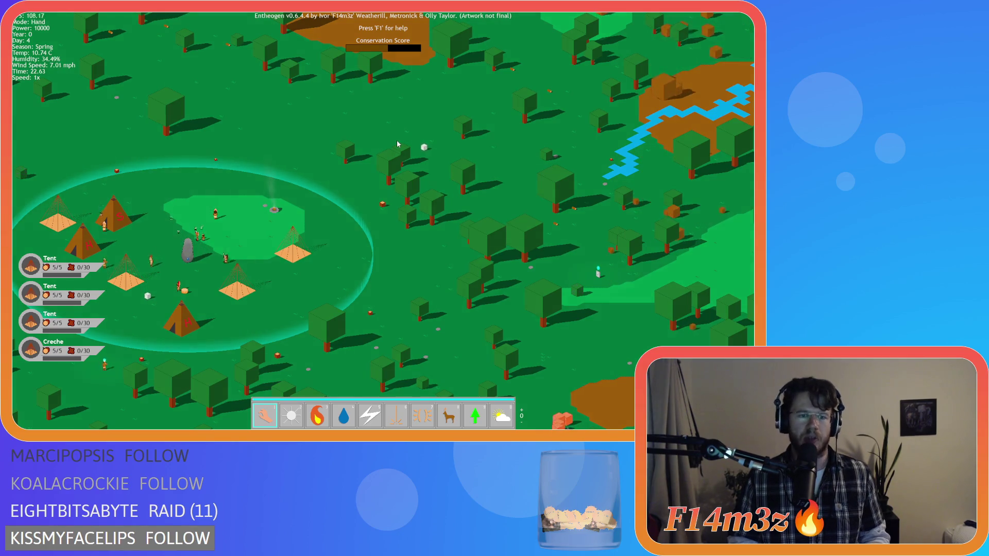
Look at the terrain east of the camp, then pan west toward the river and south.
key("d")
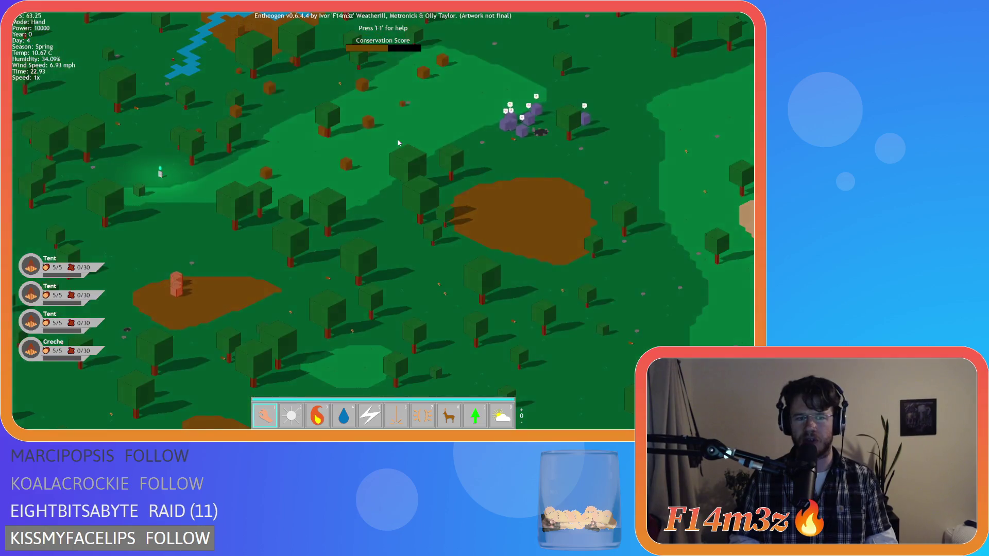
key("a")
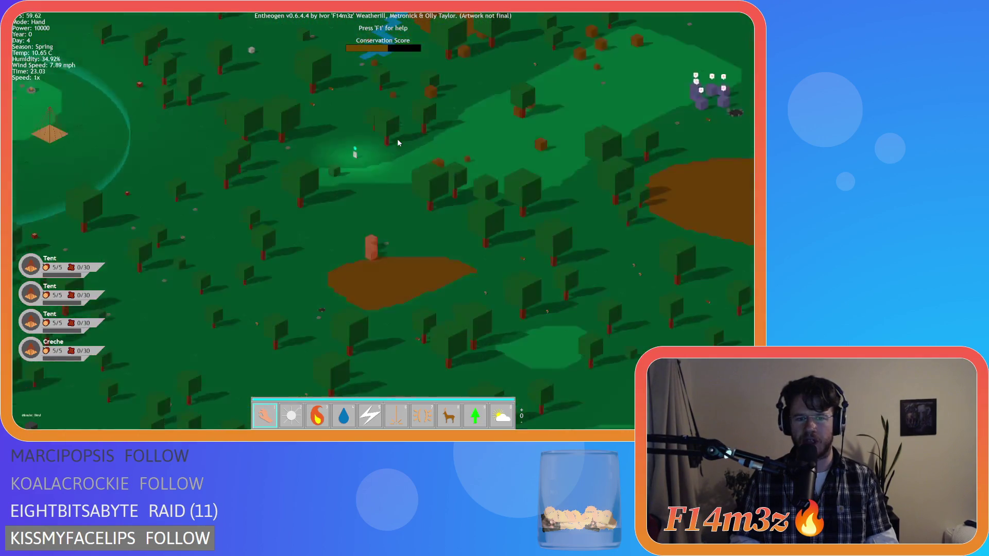
key("s")
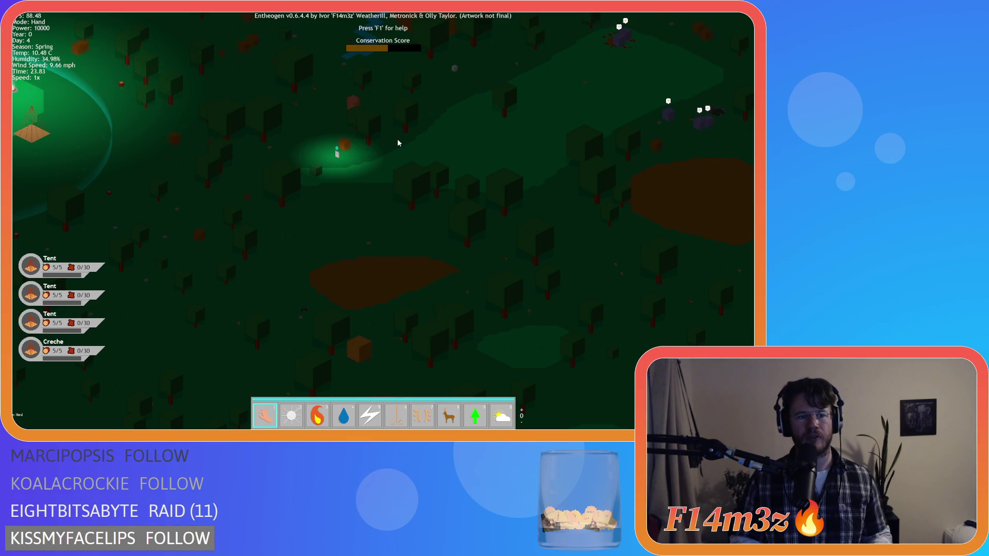
Zoom in, pan left and down to the standing stone and tents, then zoom out over the map.
scroll(348, 179, "up", 5)
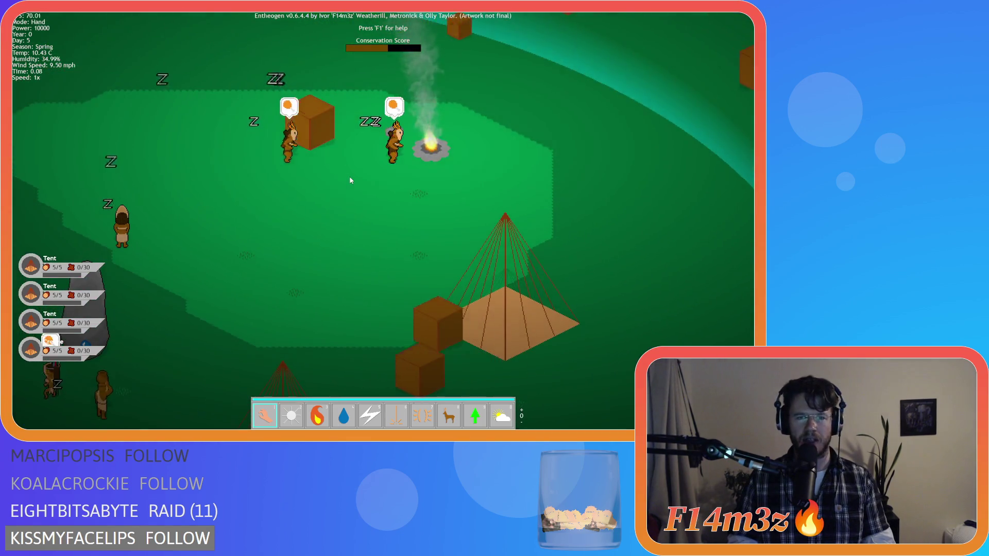
key("Left")
key("Down")
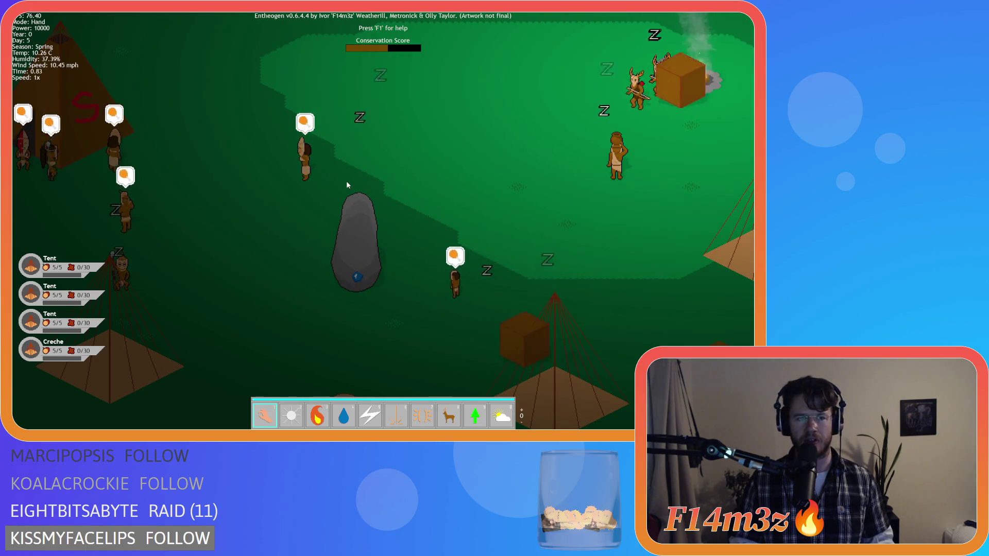
scroll(346, 183, "down", 5)
scroll(347, 184, "down", 5)
scroll(345, 179, "up", 5)
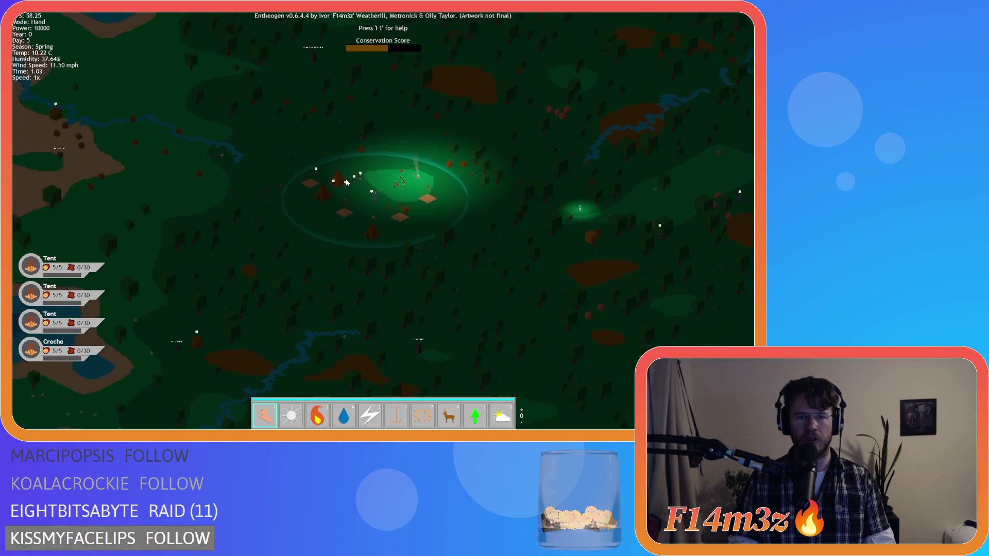
scroll(346, 183, "down", 5)
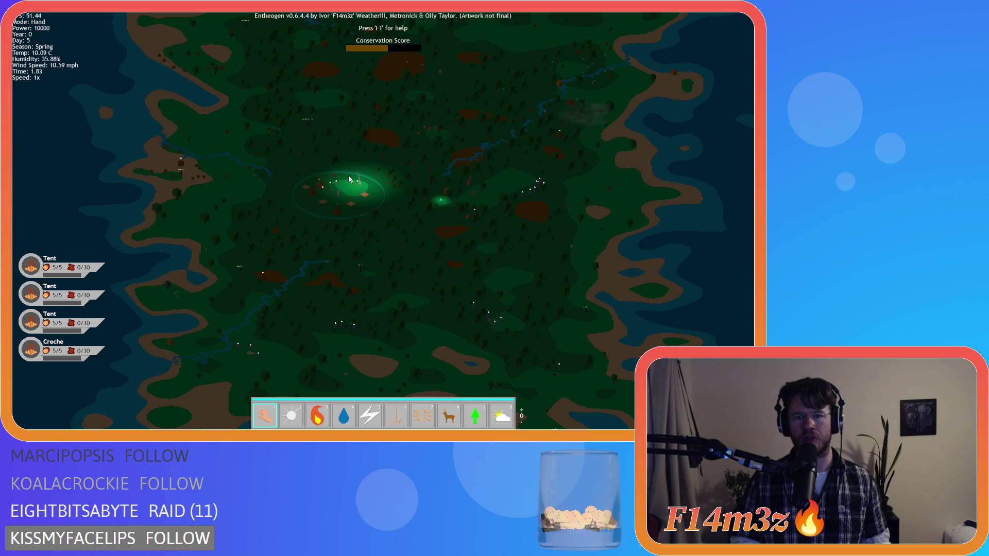
scroll(349, 179, "up", 3)
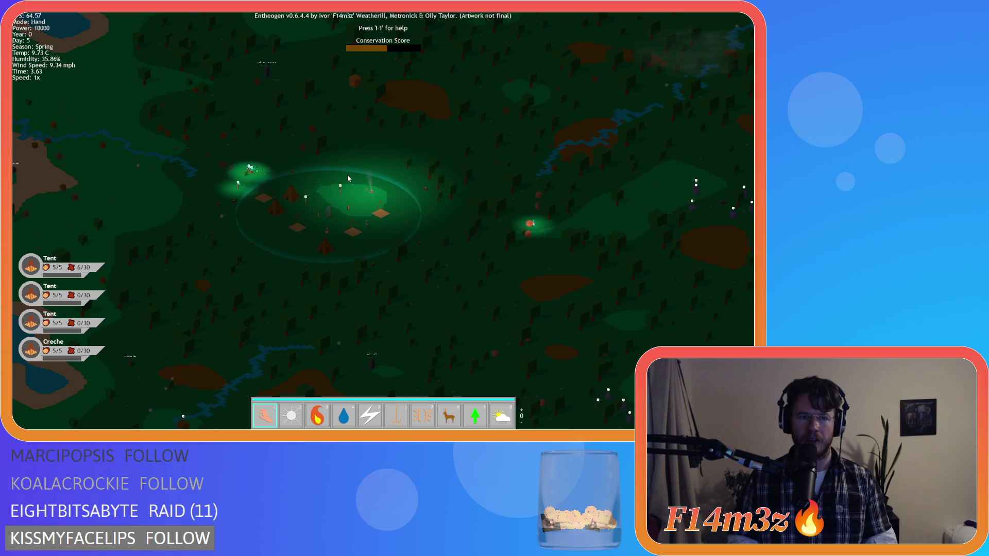
key("a")
key("a")
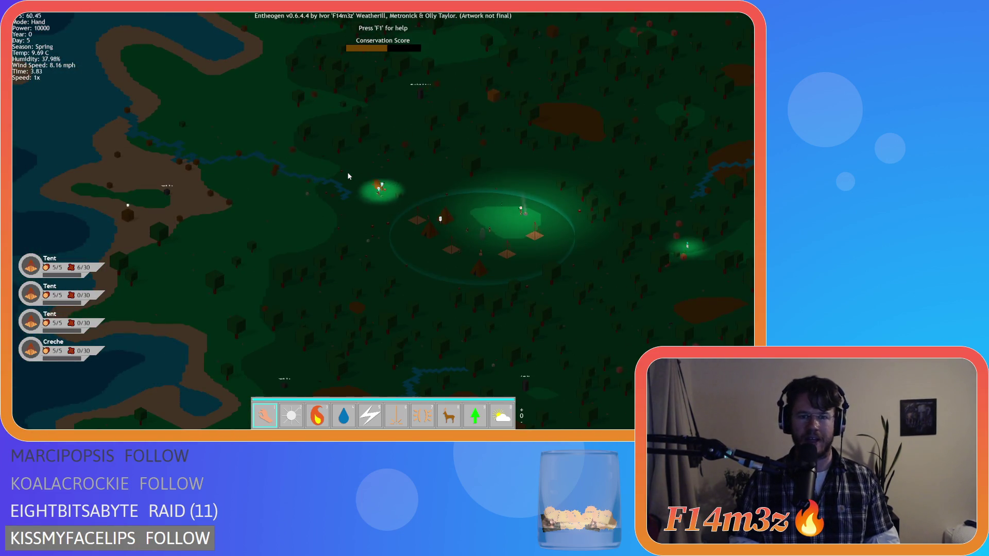
key("d")
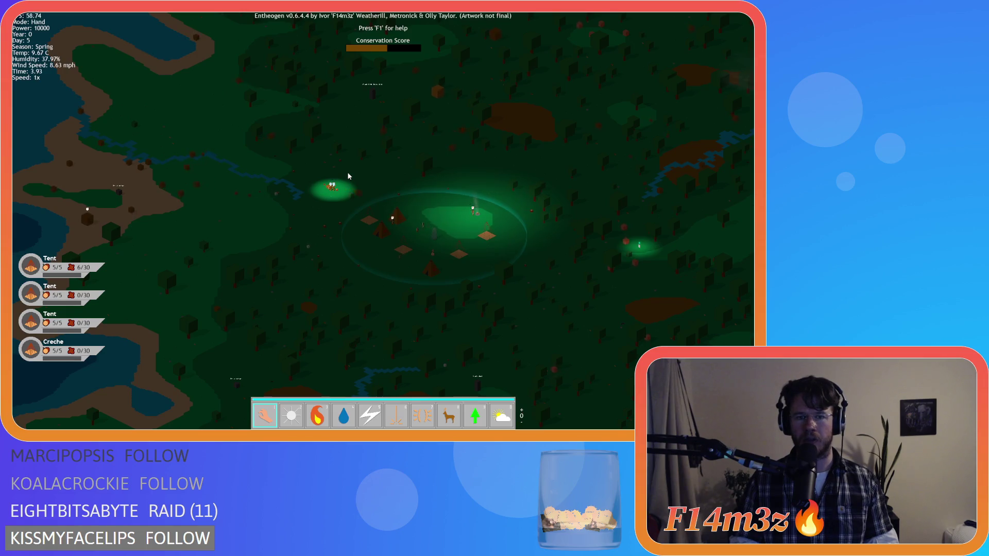
key("d")
key("s")
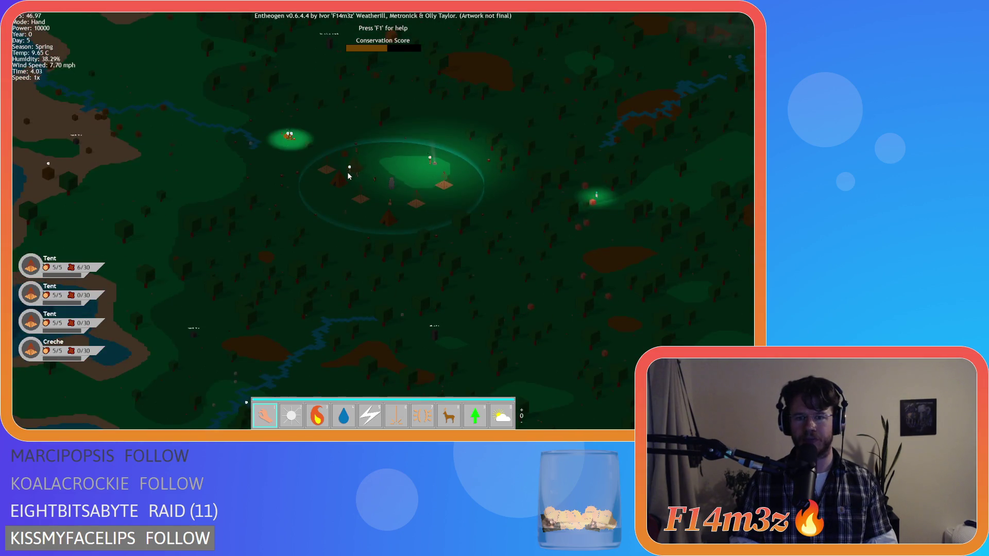
key("a")
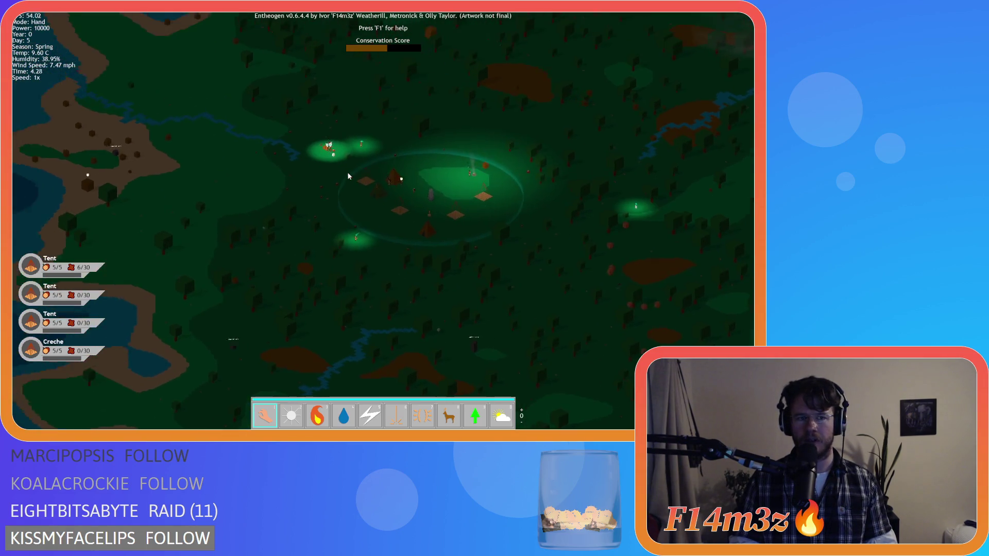
key("w")
key("a")
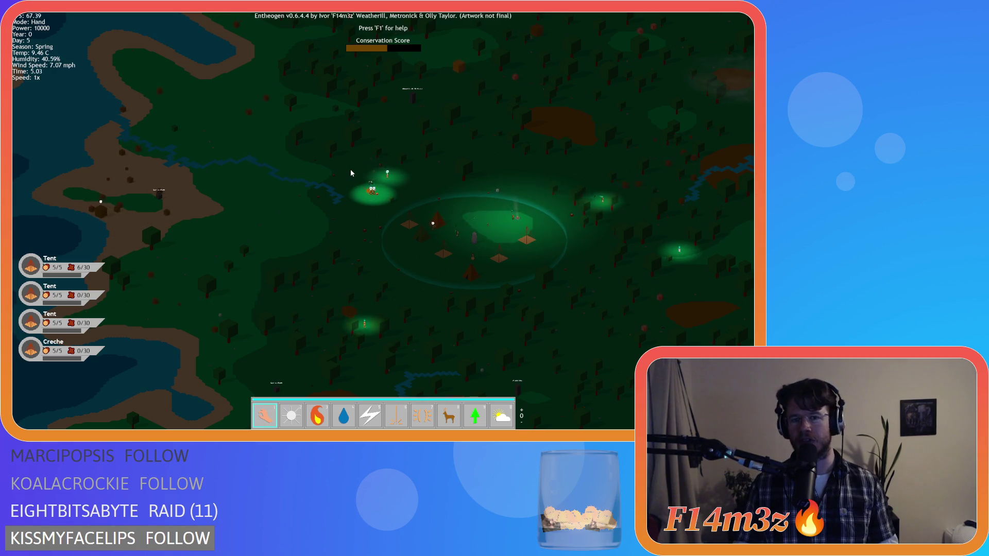
key("d")
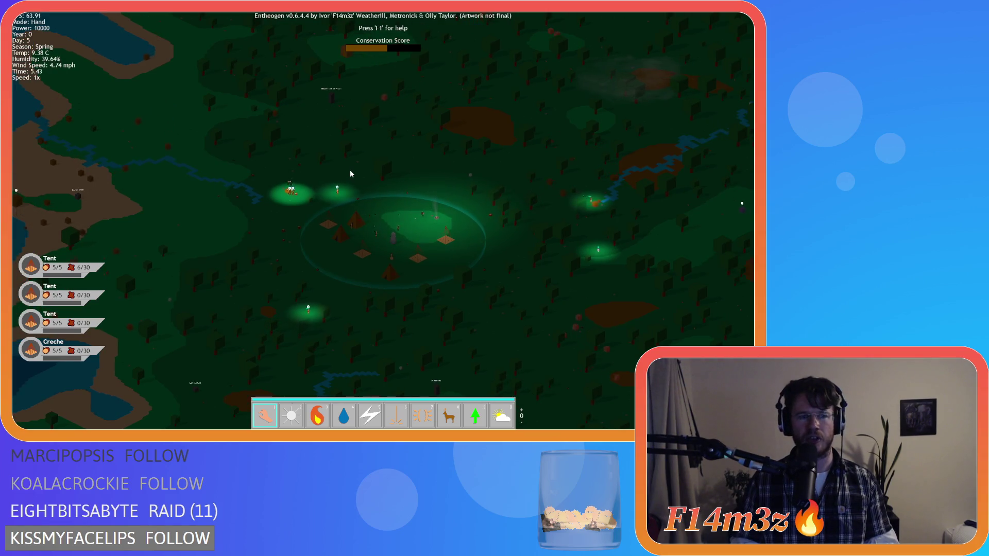
key("d")
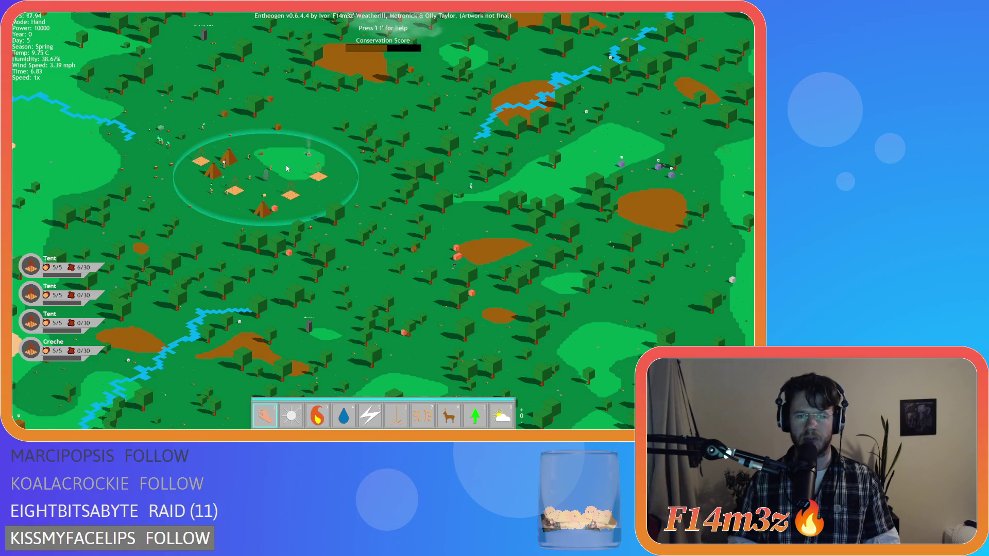
key("s")
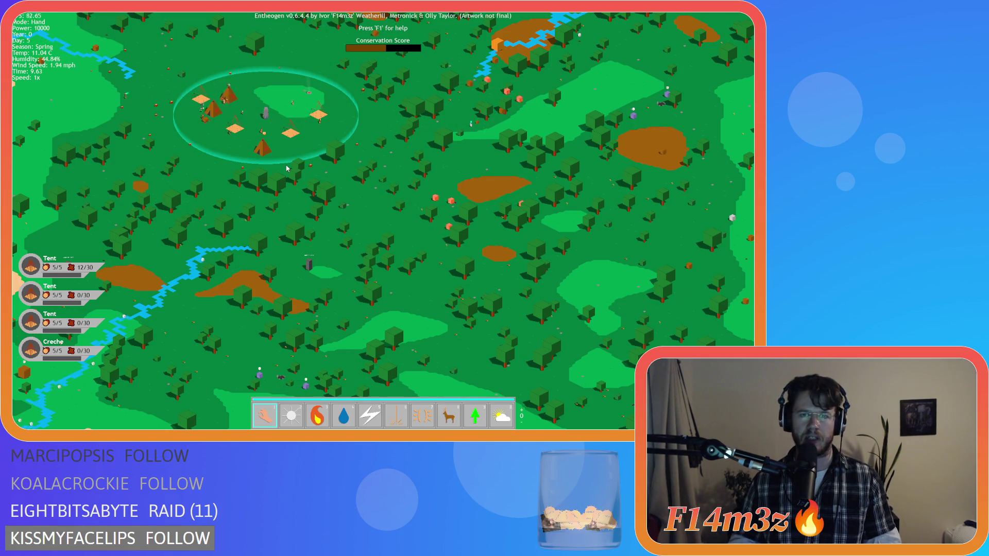
key("w")
key("a")
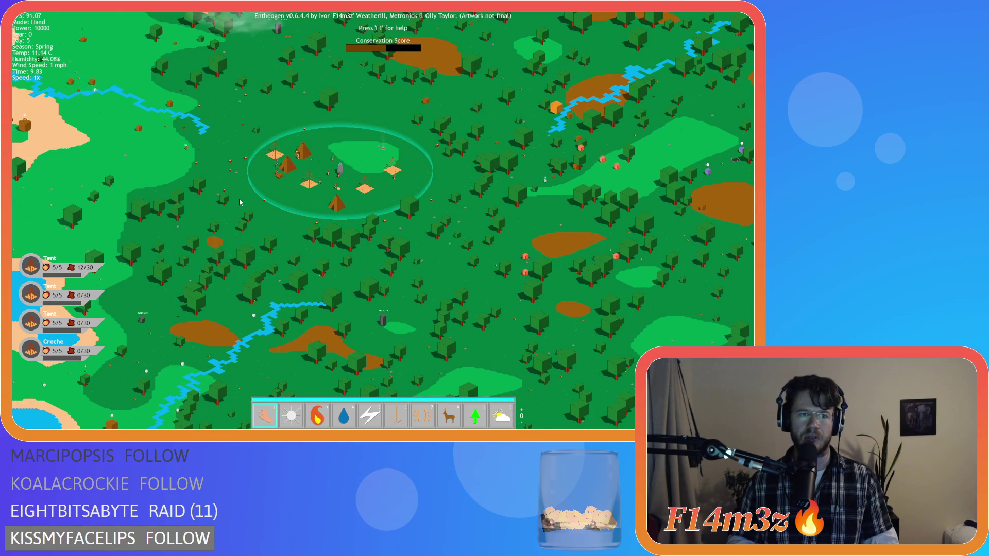
key("w")
key("d")
key("s")
key("d")
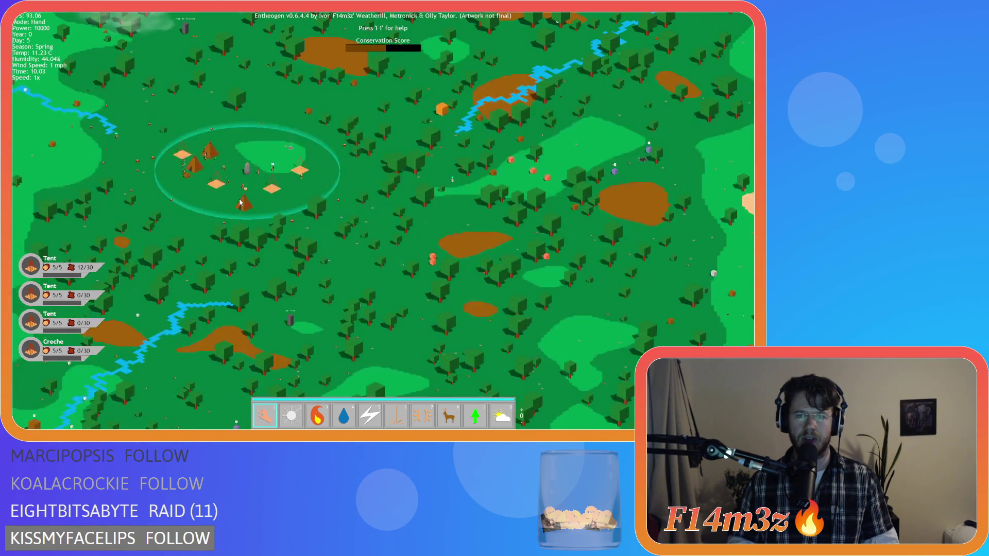
scroll(239, 203, "up", 5)
scroll(239, 203, "down", 3)
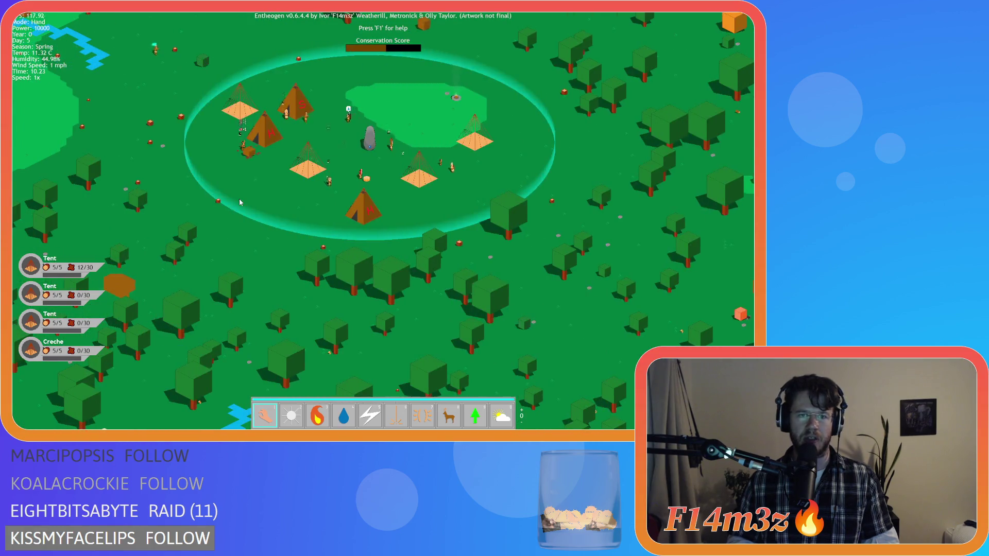
scroll(239, 202, "up", 2)
scroll(239, 202, "down", 1)
scroll(239, 202, "down", 2)
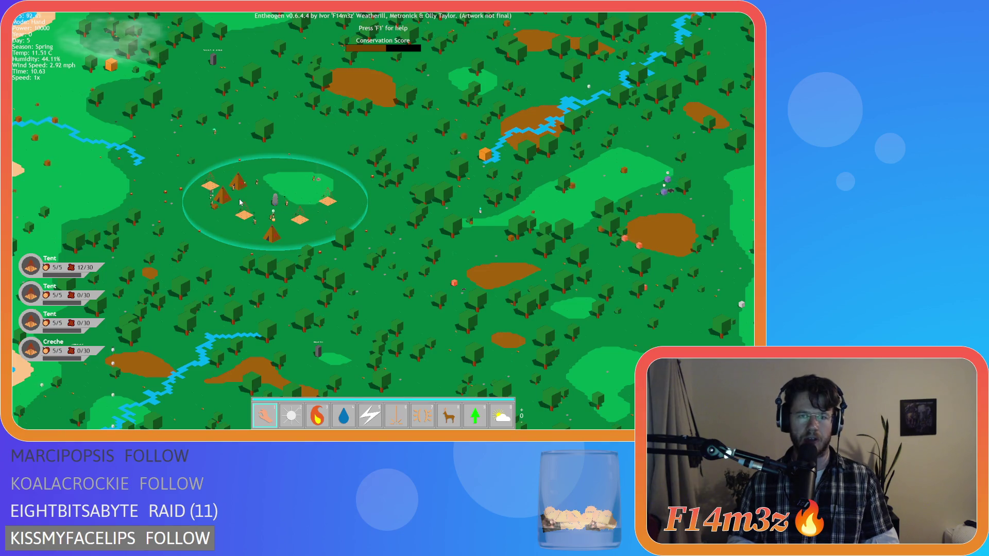
scroll(240, 202, "up", 3)
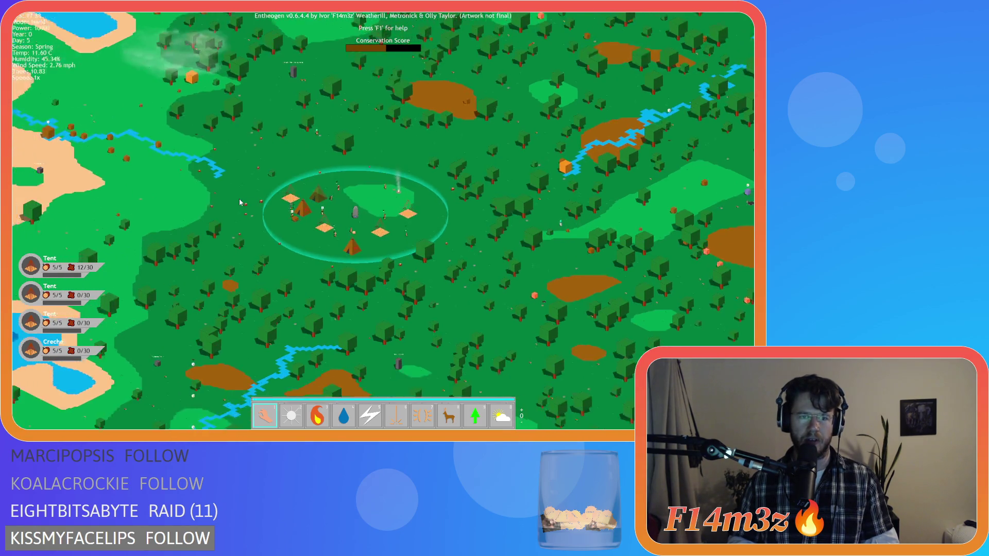
scroll(265, 208, "down", 3)
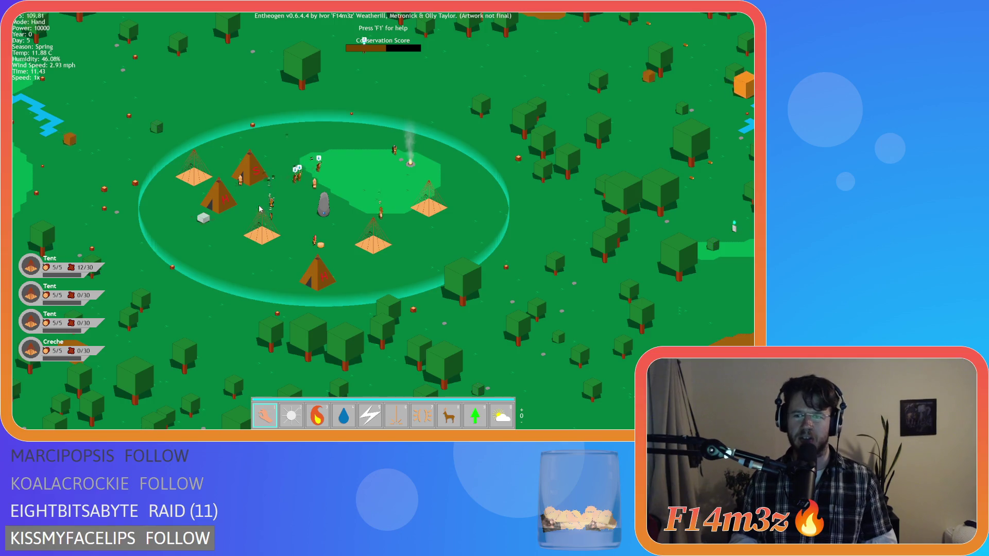
scroll(260, 208, "down", 5)
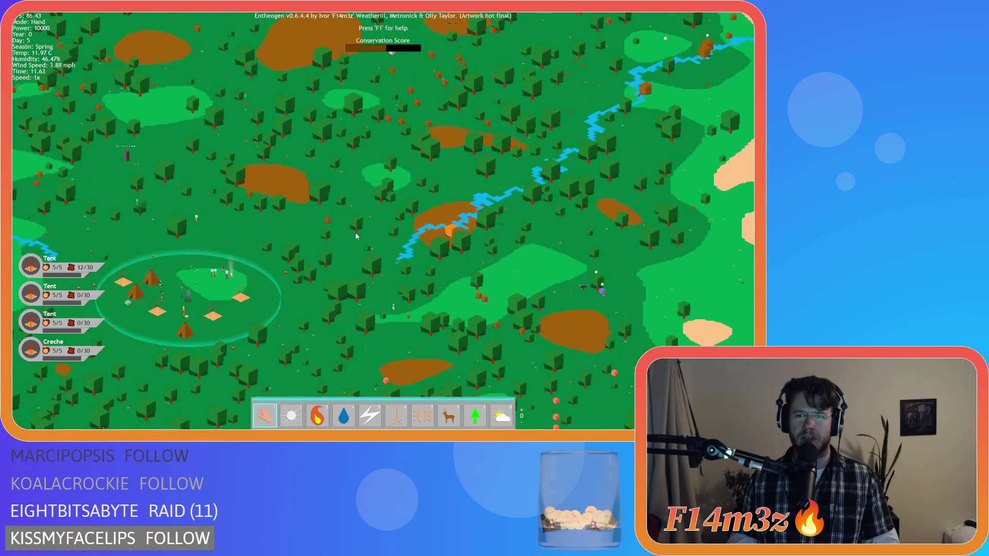
key("w")
key("d")
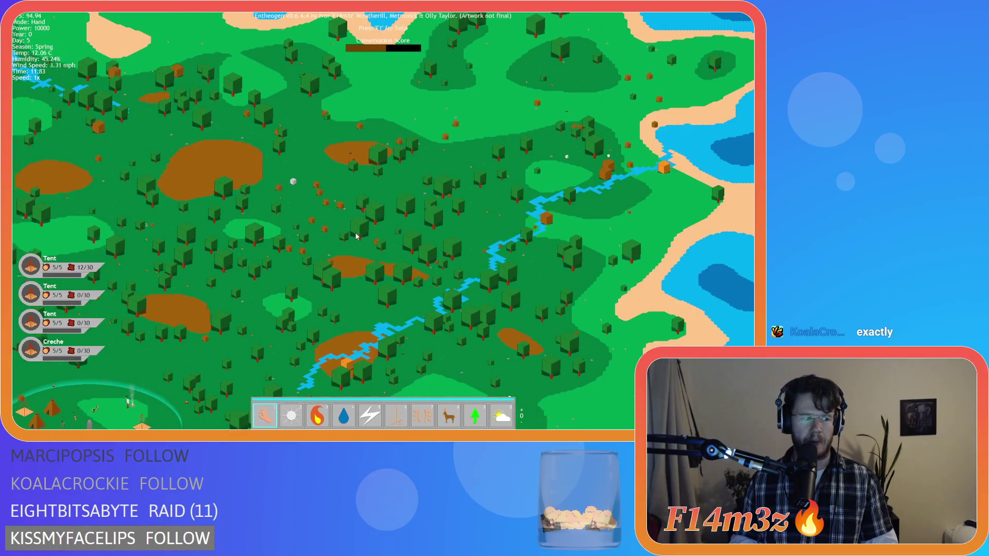
key("a")
key("s")
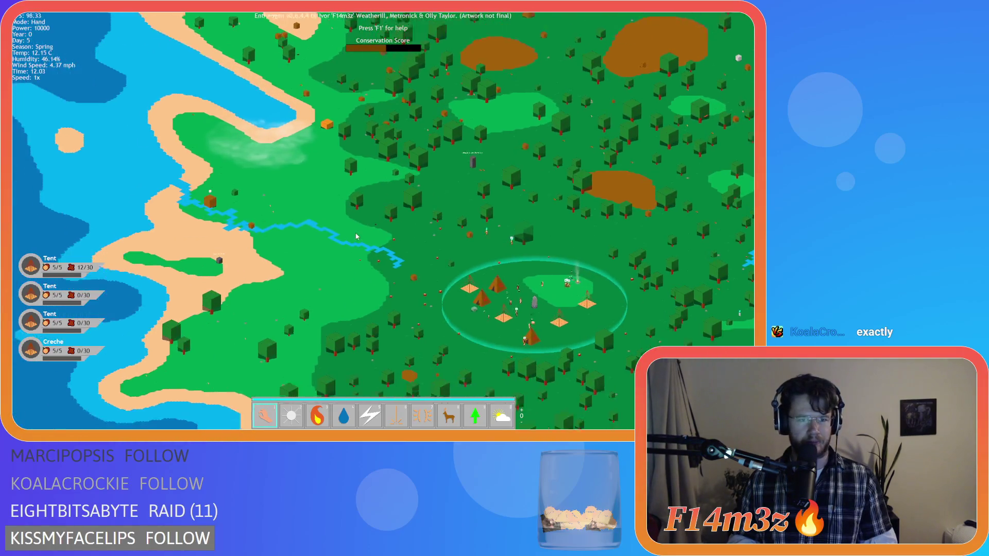
key("s")
key("d")
scroll(356, 237, "up", 5)
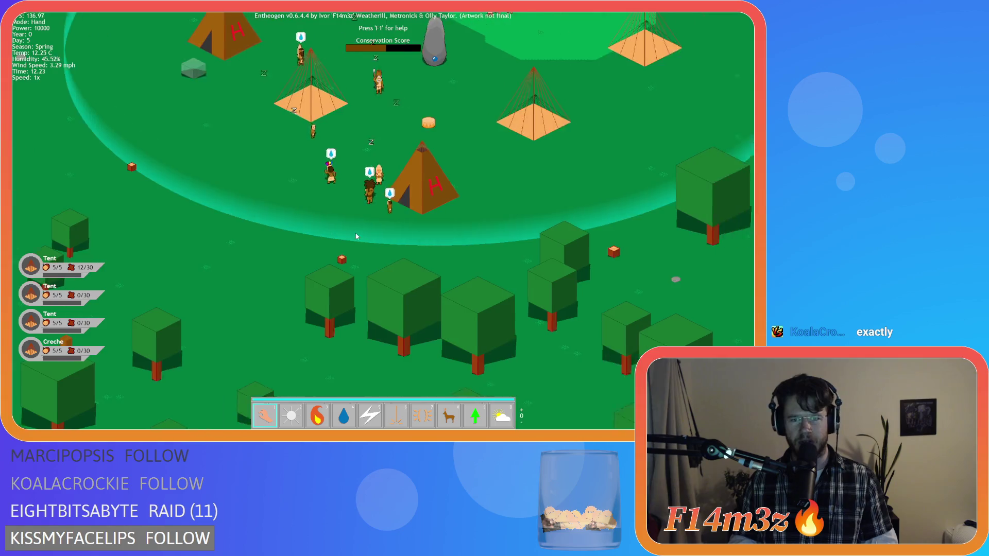
scroll(356, 236, "down", 3)
scroll(356, 236, "down", 2)
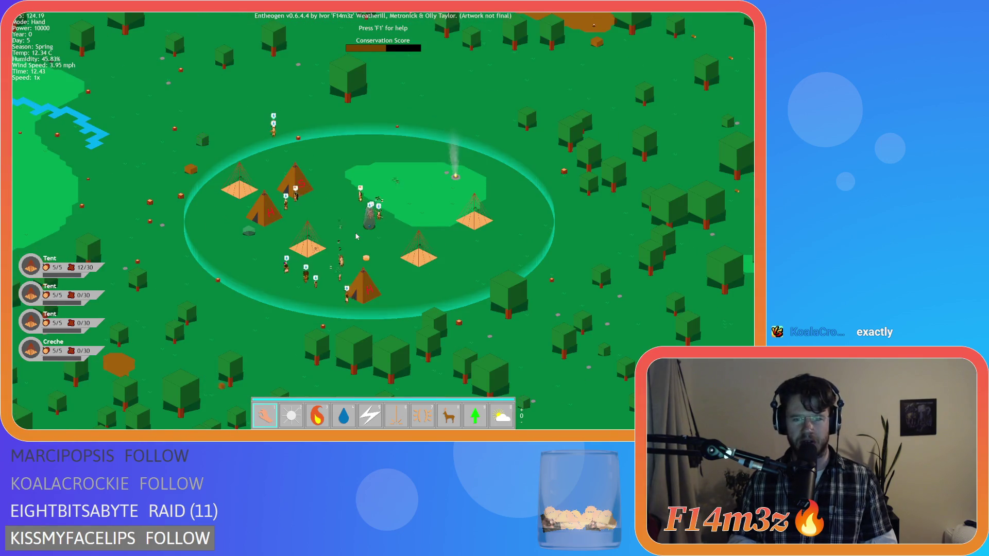
scroll(356, 237, "down", 3)
scroll(356, 236, "up", 4)
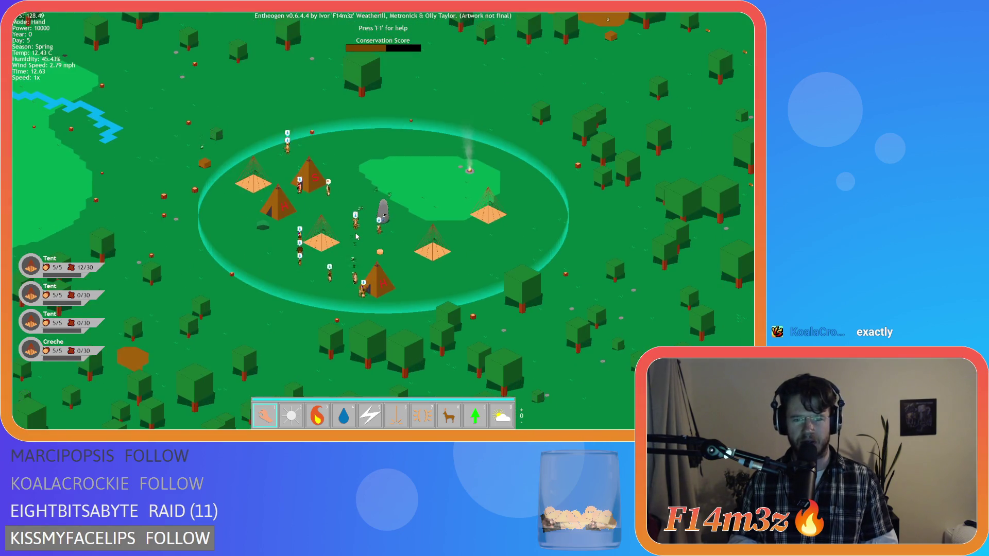
scroll(356, 236, "up", 3)
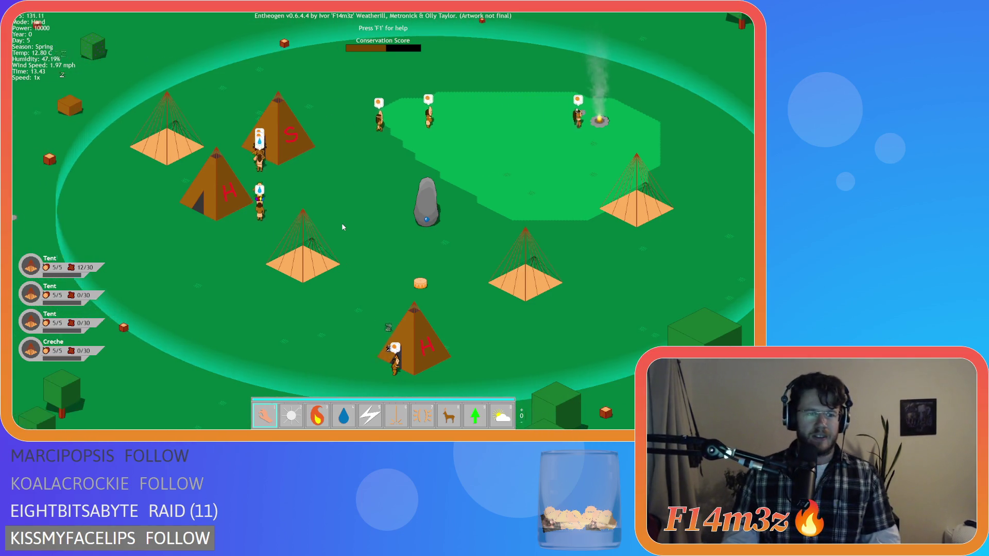
scroll(343, 227, "down", 10)
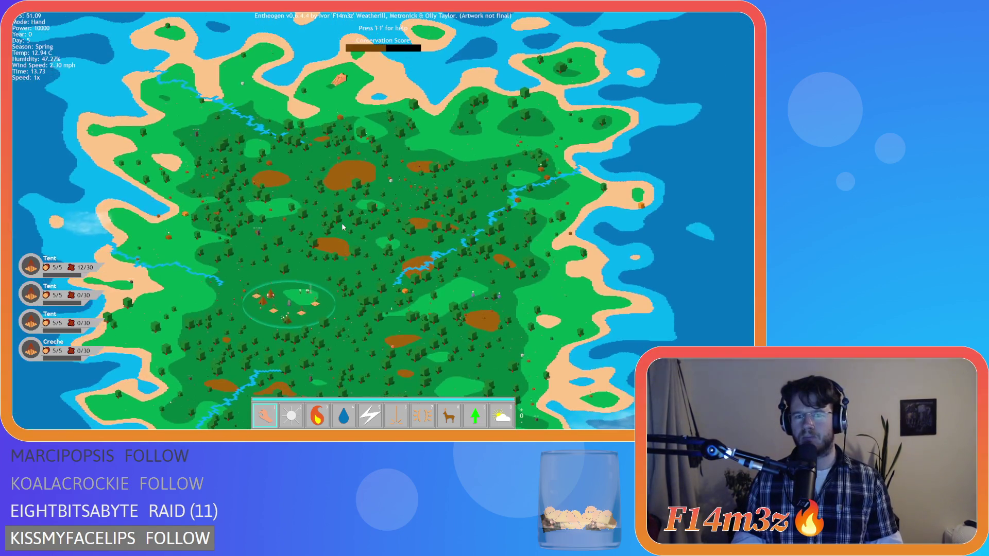
scroll(373, 253, "up", 10)
scroll(374, 252, "up", 3)
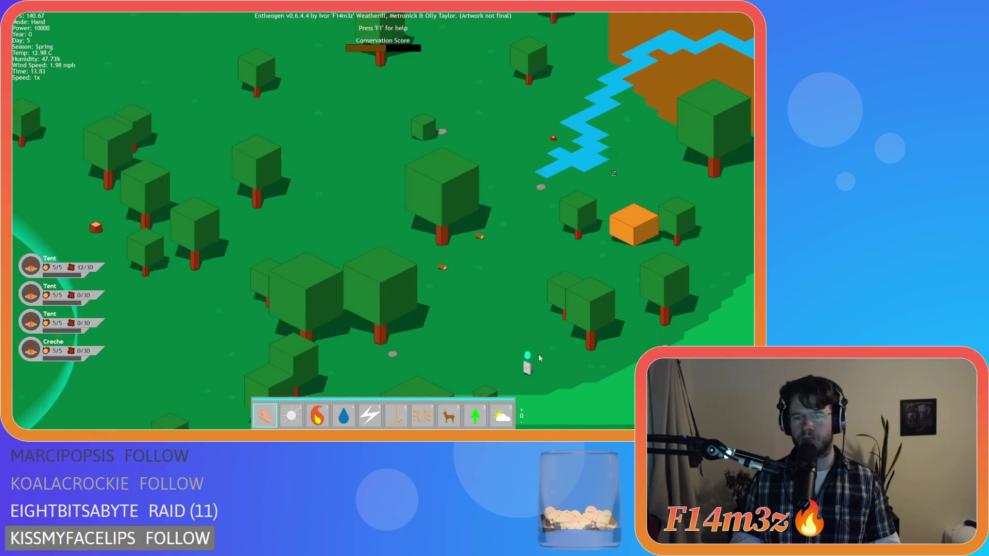
Resurrect a deer beside the village clearing, then return to hand mode.
key("9")
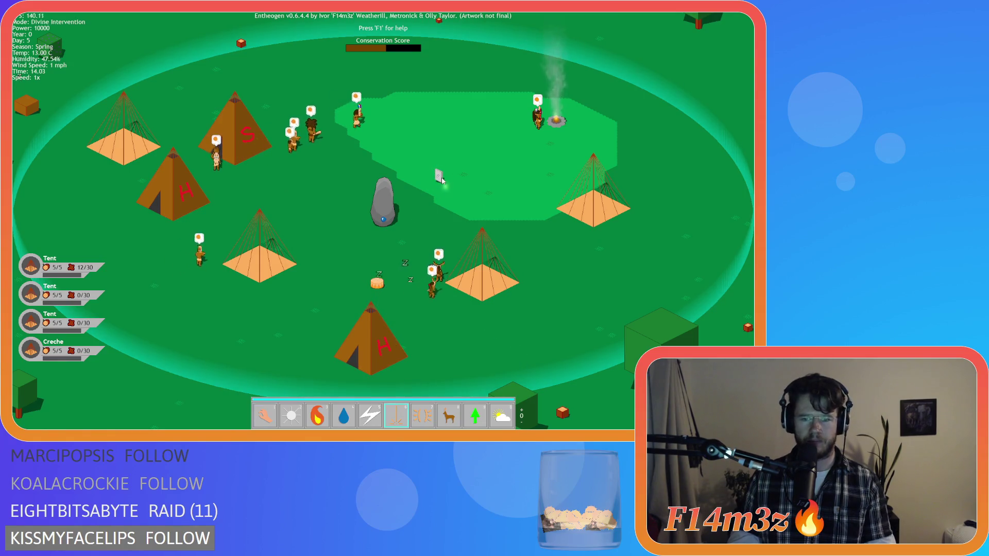
left_click(439, 178)
key("1")
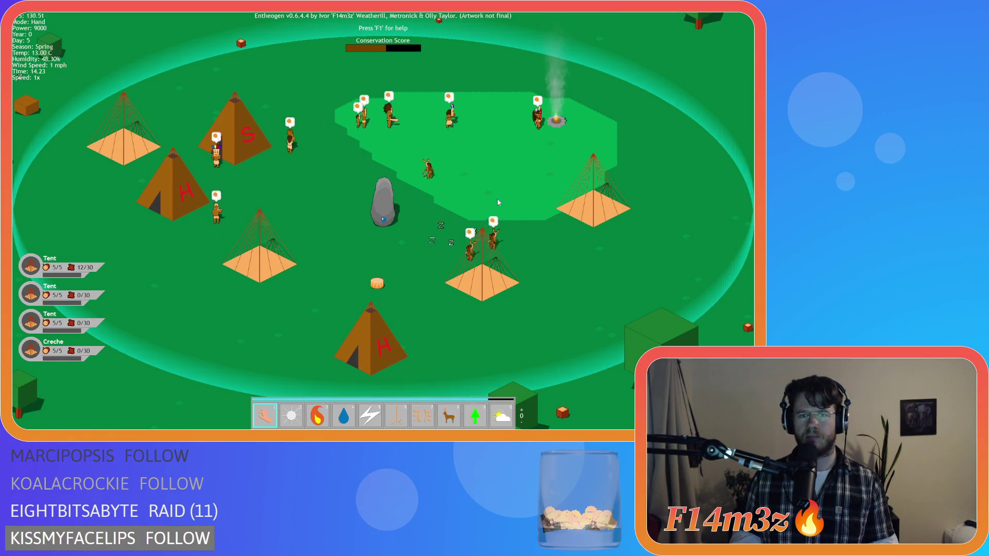
scroll(496, 199, "up", 5)
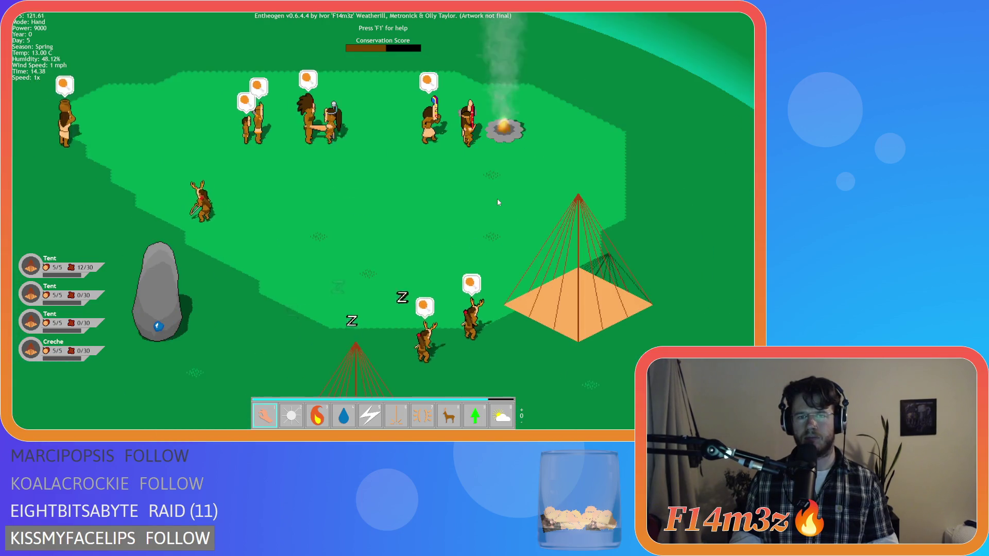
Zoom and pan the camera north-east and east around the village.
scroll(497, 202, "down", 3)
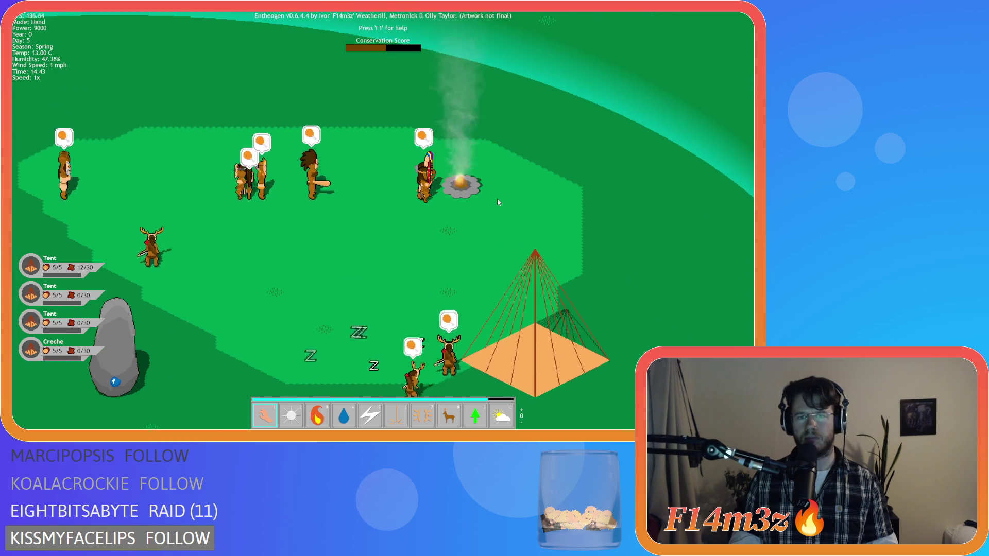
scroll(498, 202, "down", 5)
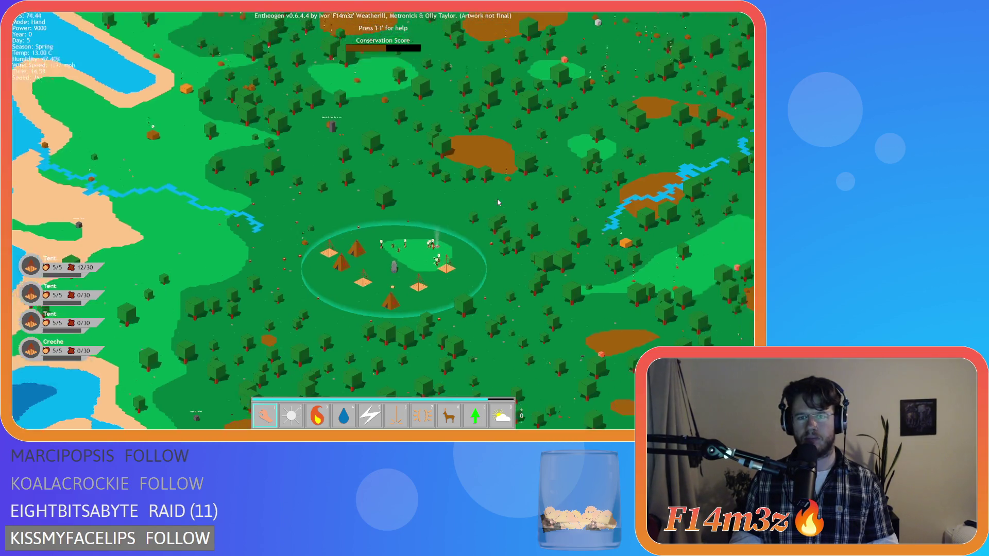
scroll(497, 202, "down", 3)
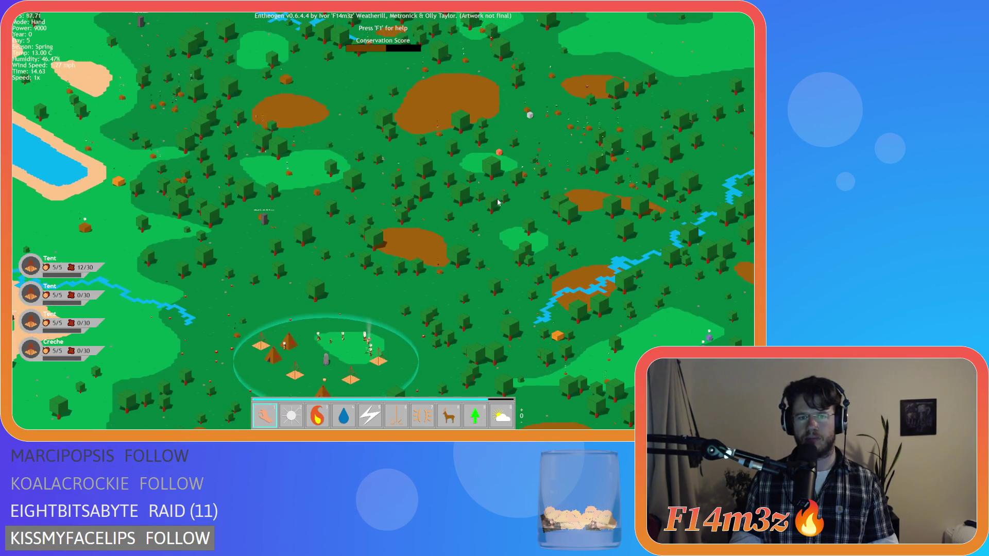
key("w")
scroll(497, 202, "up", 3)
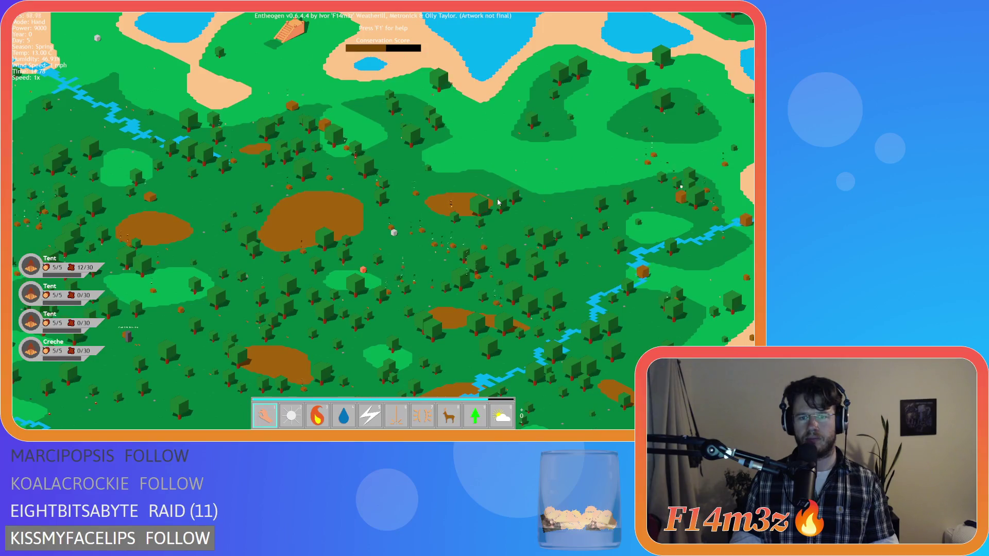
scroll(498, 202, "down", 3)
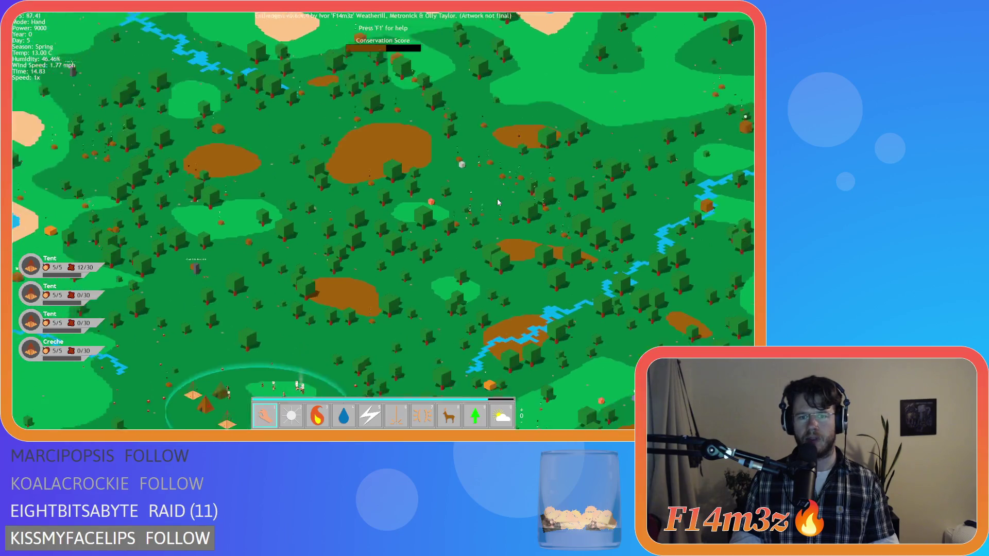
key("s")
key("a")
scroll(497, 202, "up", 2)
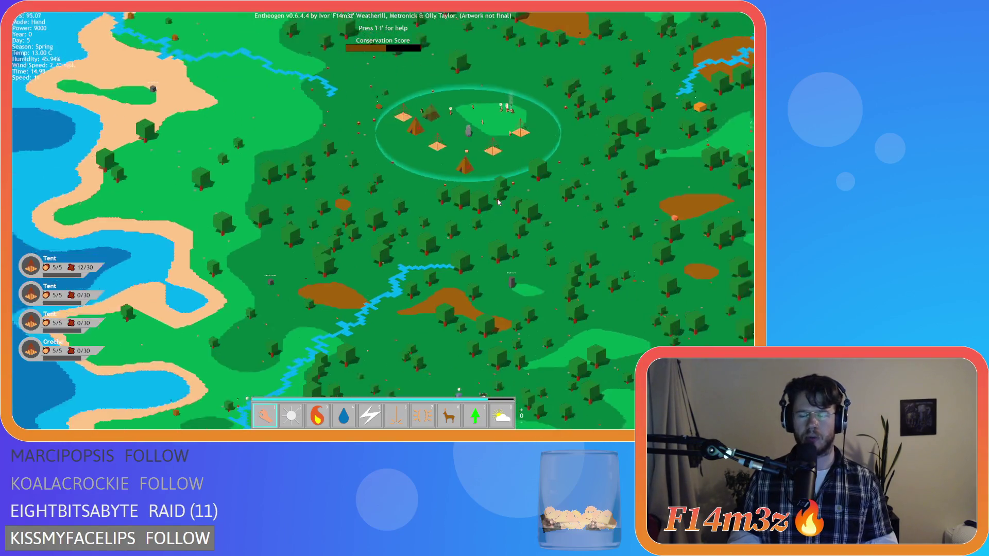
scroll(498, 202, "down", 3)
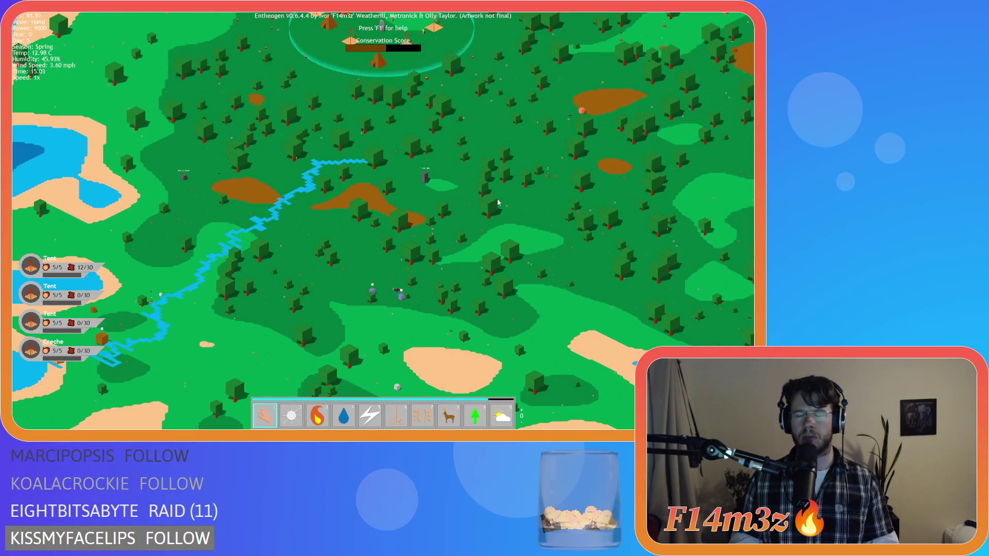
key("d")
scroll(490, 209, "up", 3)
key("w")
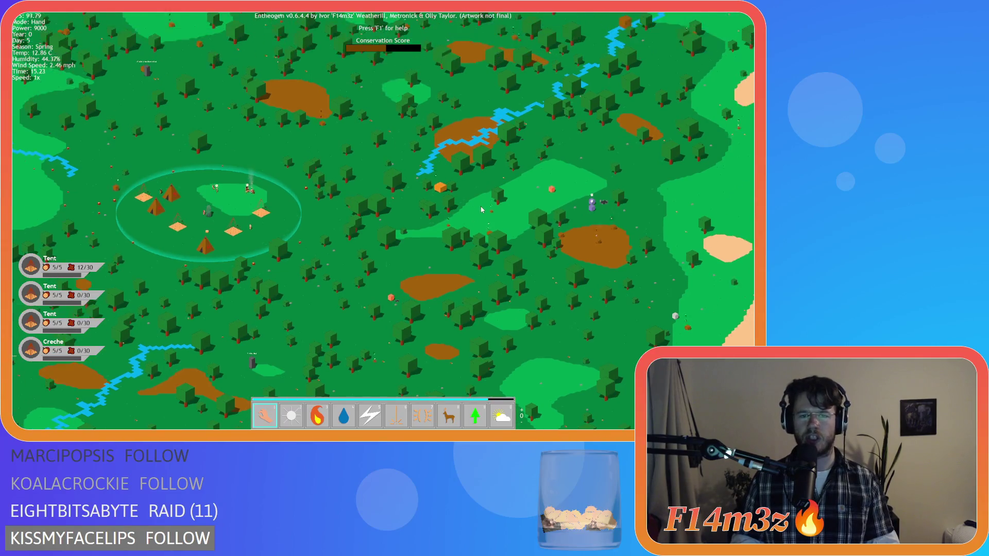
scroll(480, 206, "up", 3)
scroll(479, 206, "down", 3)
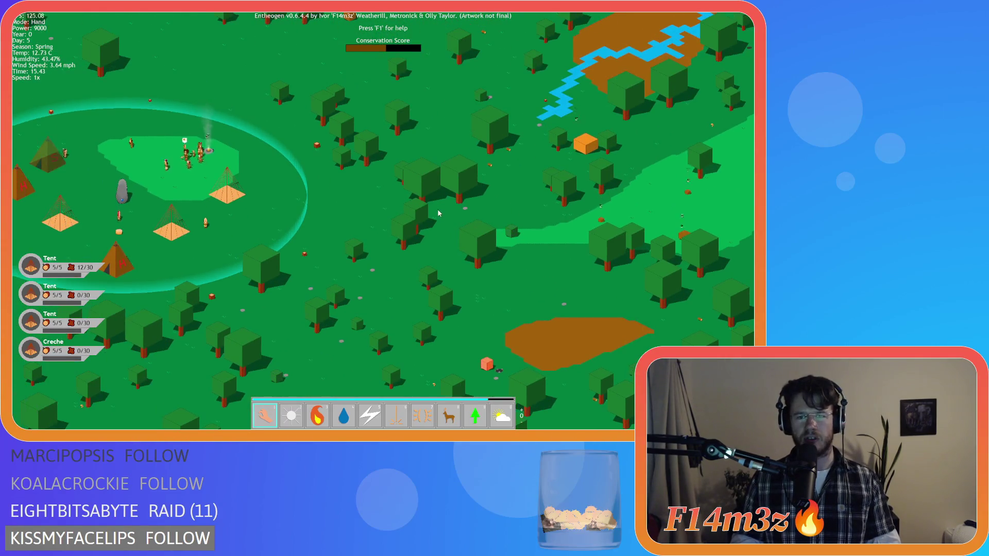
scroll(468, 237, "up", 3)
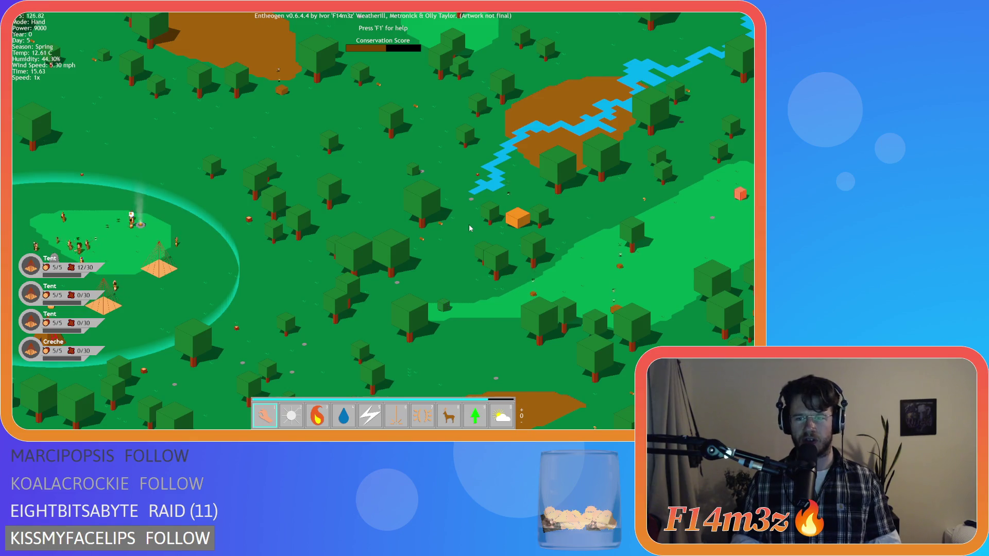
Pan the camera back and forth across the village to frame the camp.
key("a")
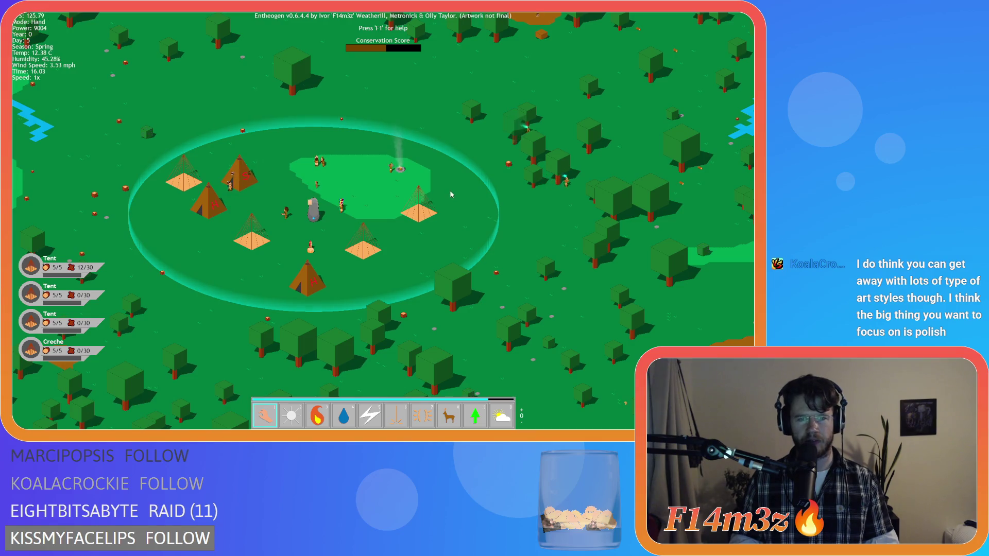
key("w")
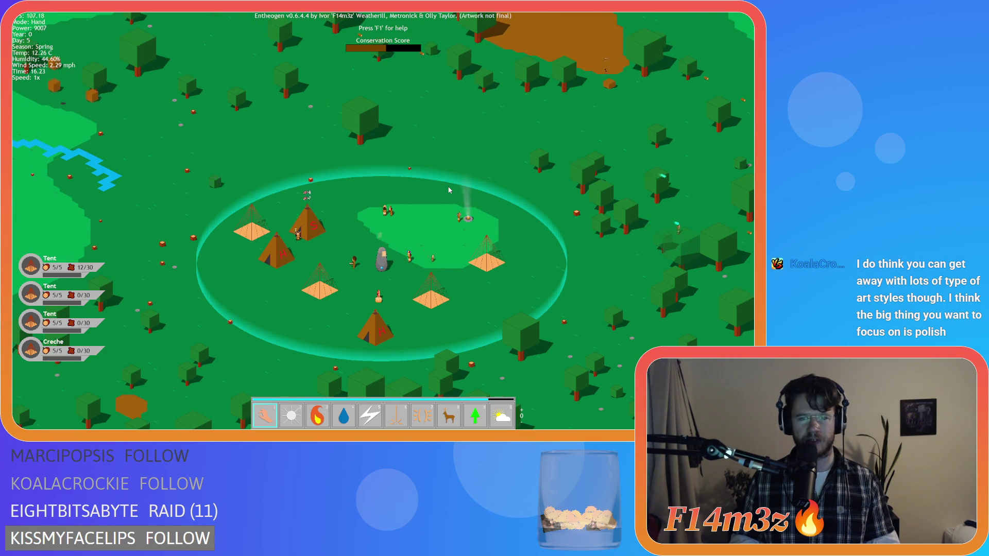
key("a")
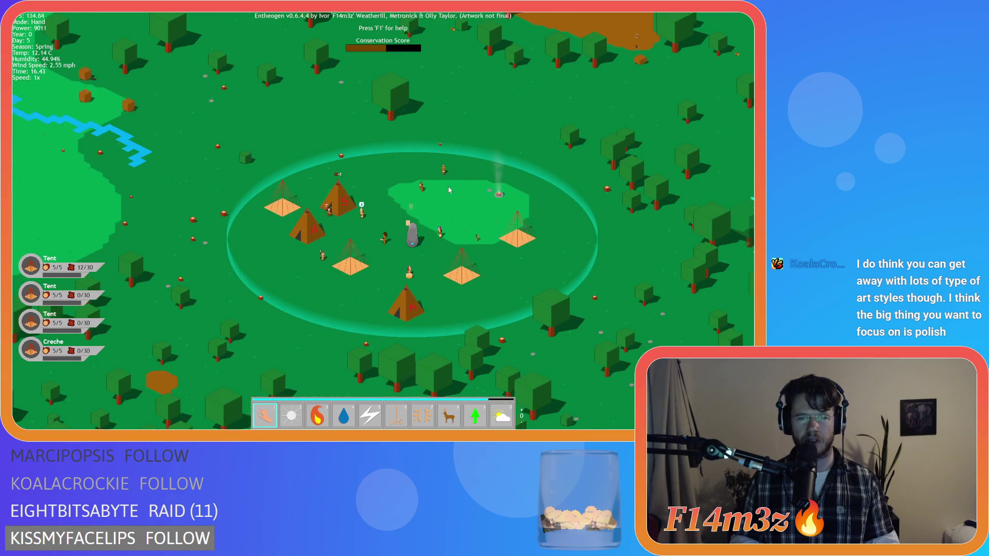
key("d")
key("a")
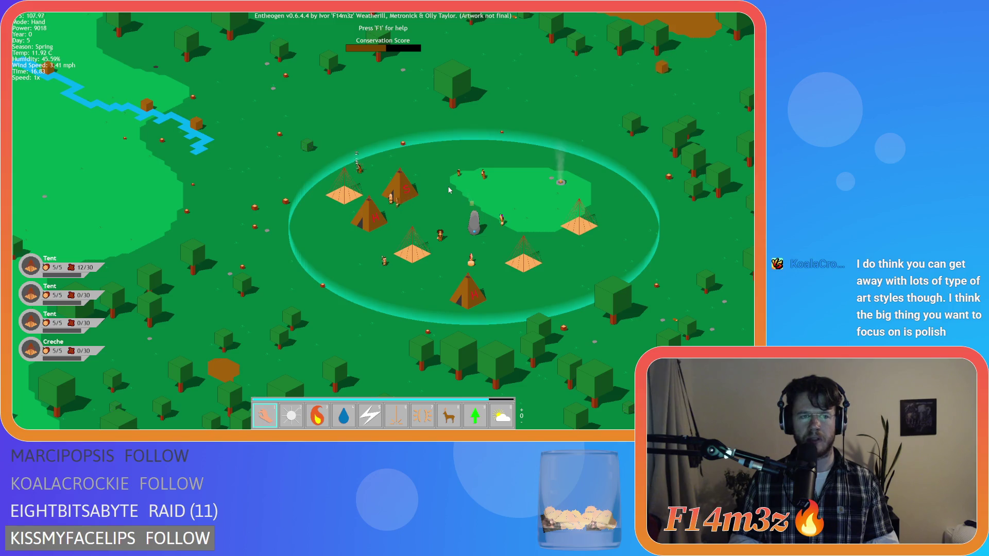
key("d")
key("w")
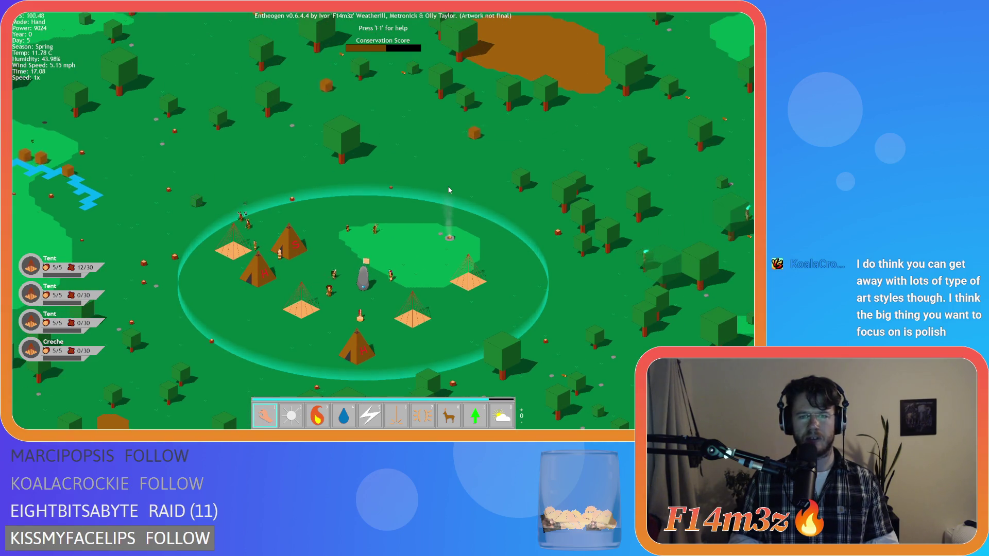
key("s")
key("d")
key("w")
key("a")
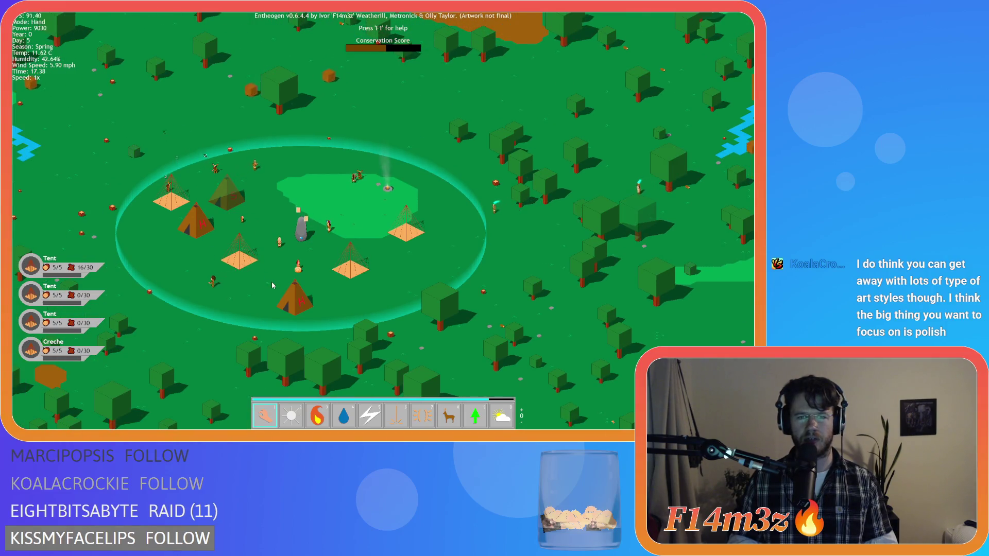
key("a")
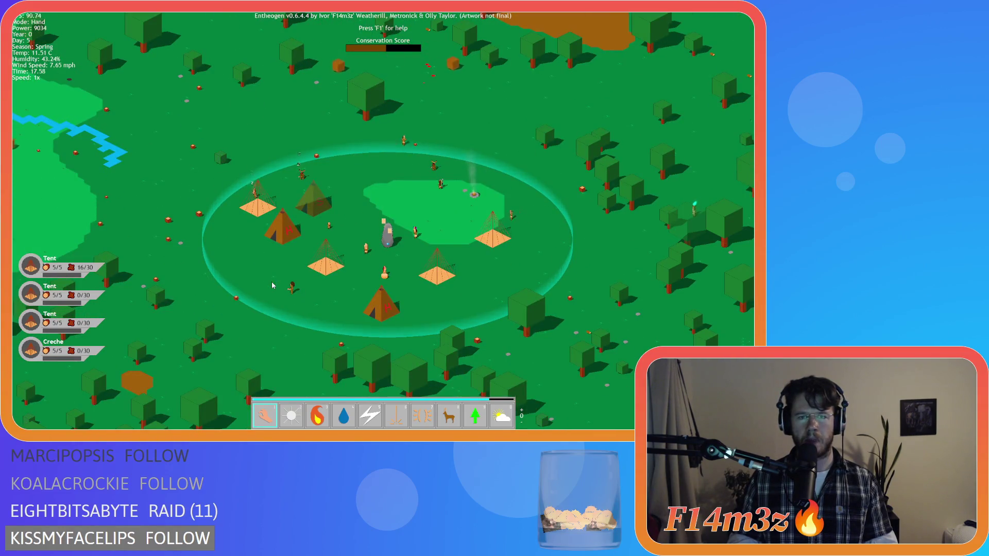
key("s")
key("d")
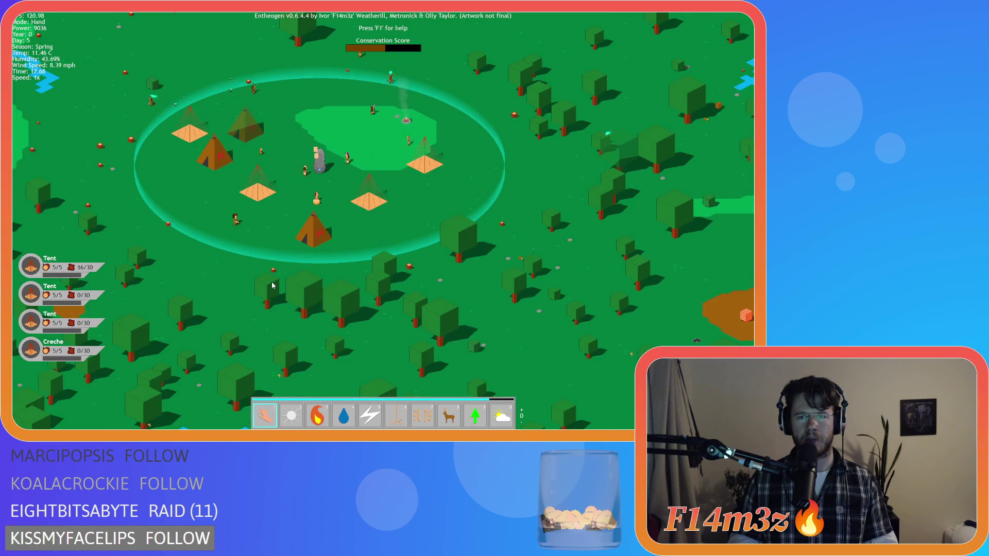
key("d")
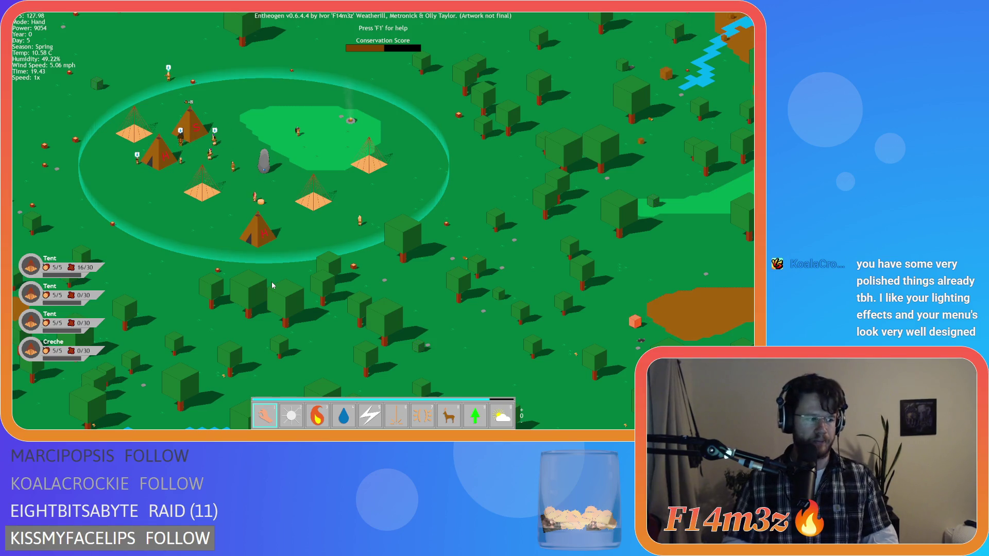
key("a")
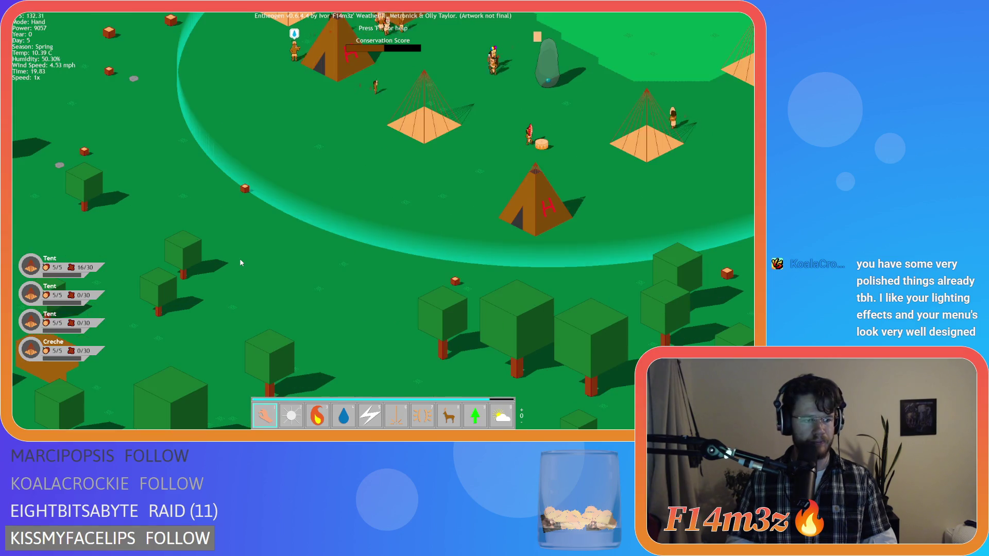
Re-centre the camp and open the Tribe, Build and Inventory windows.
key("w")
key("a")
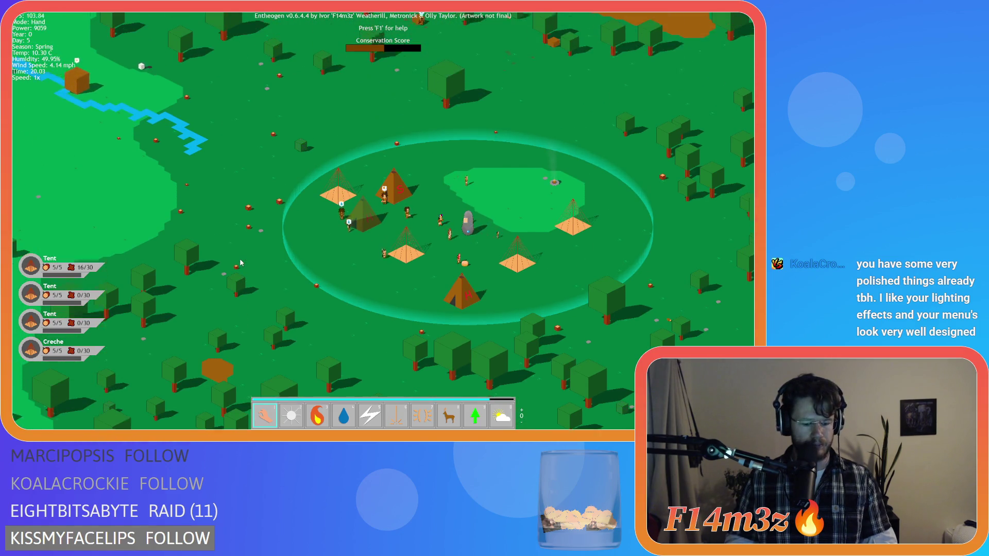
key("t")
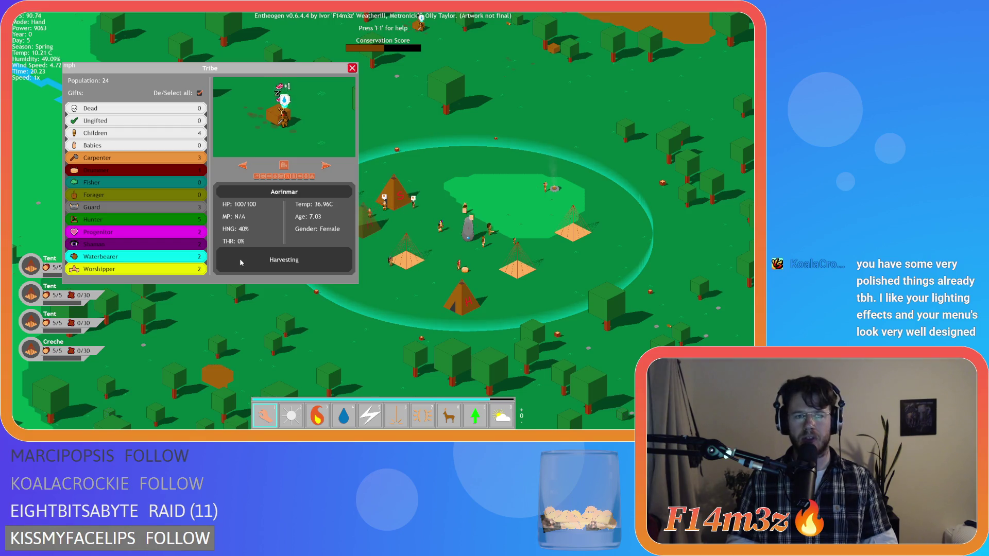
key("b")
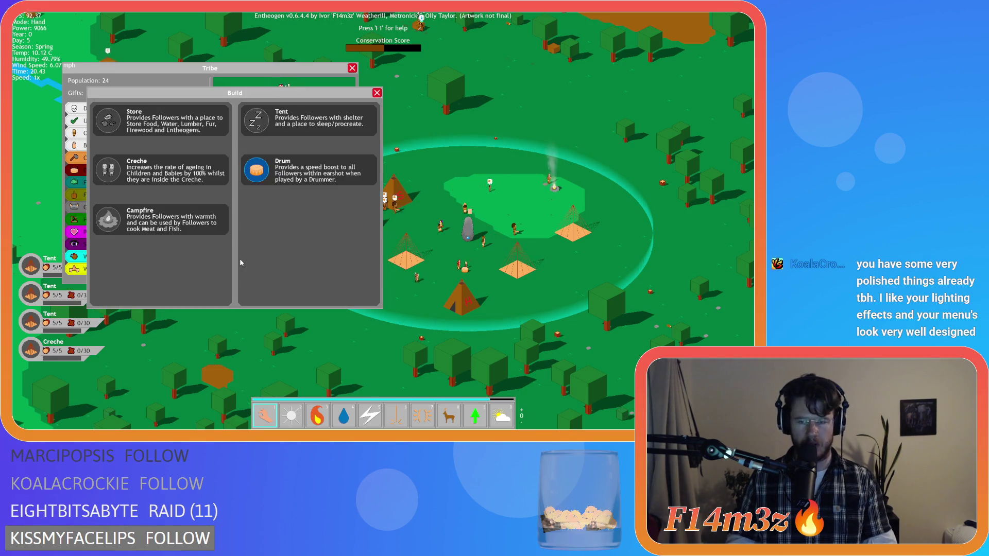
key("i")
Zoom in on the camp and close the Build, Tribe and Inventory windows.
key("d")
scroll(441, 241, "up", 3)
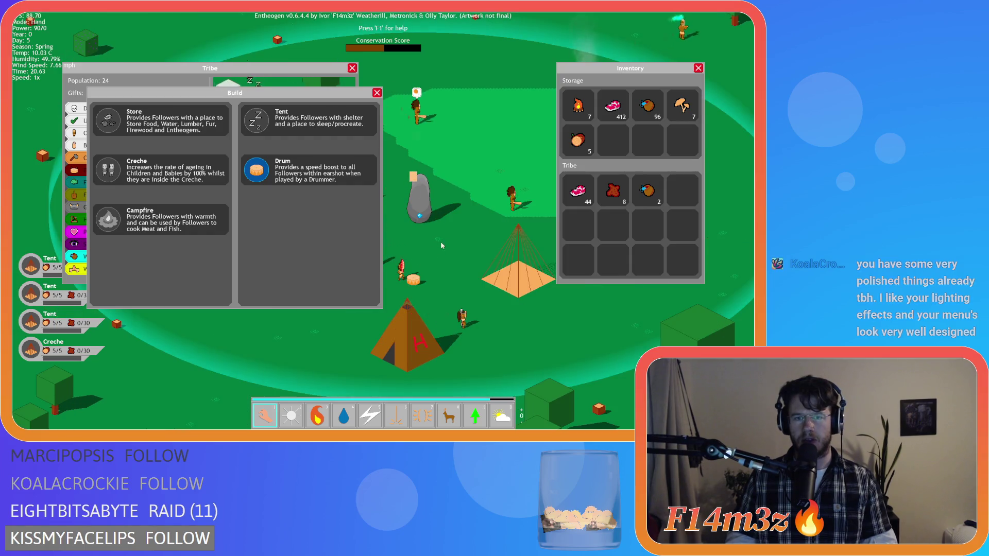
left_click(378, 92)
key("t")
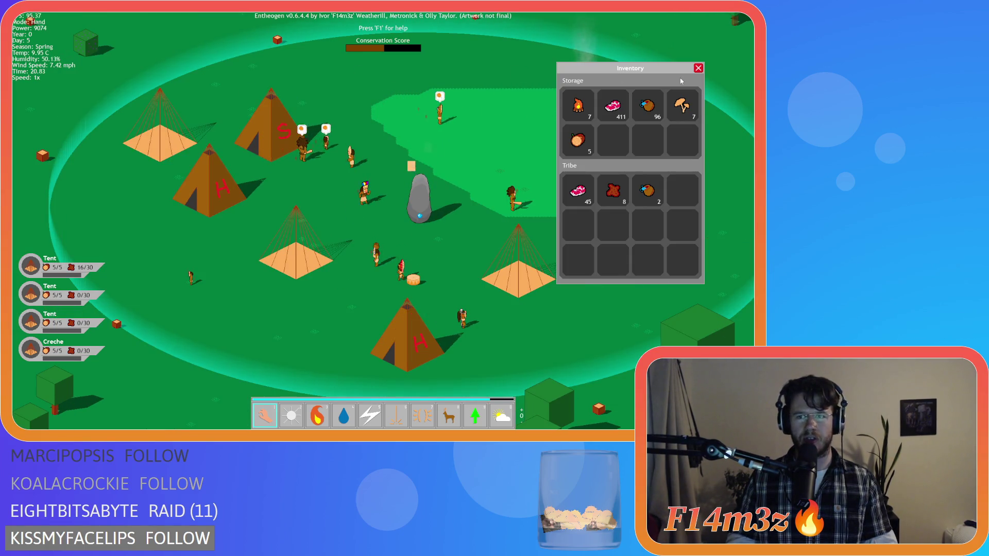
key("i")
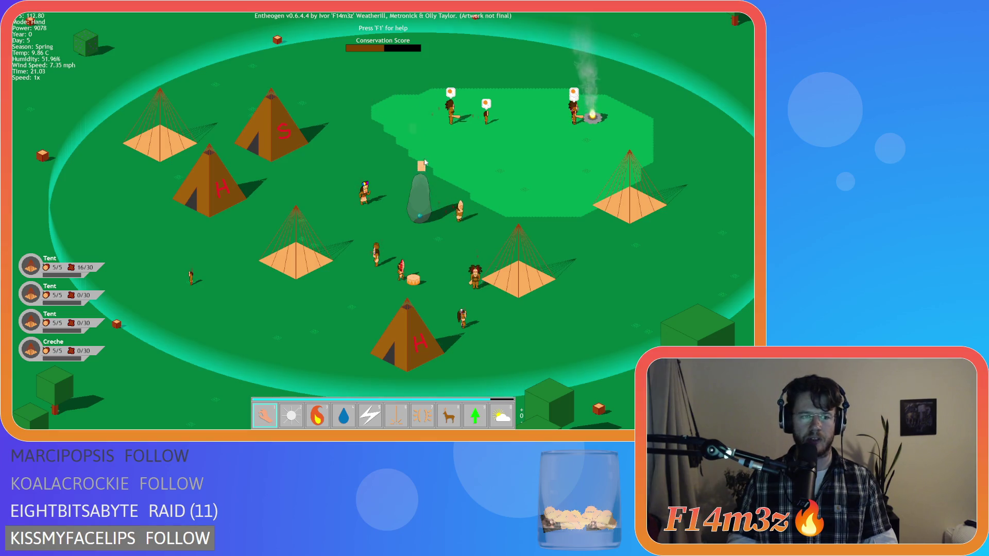
key("d")
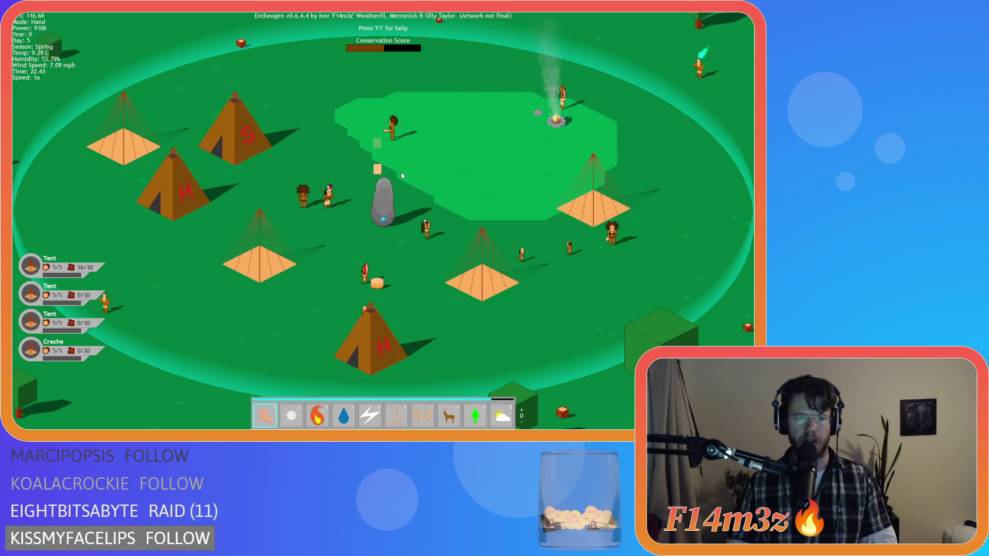
Pan the camera around the camp, out to the forest and river, and back.
key("Left")
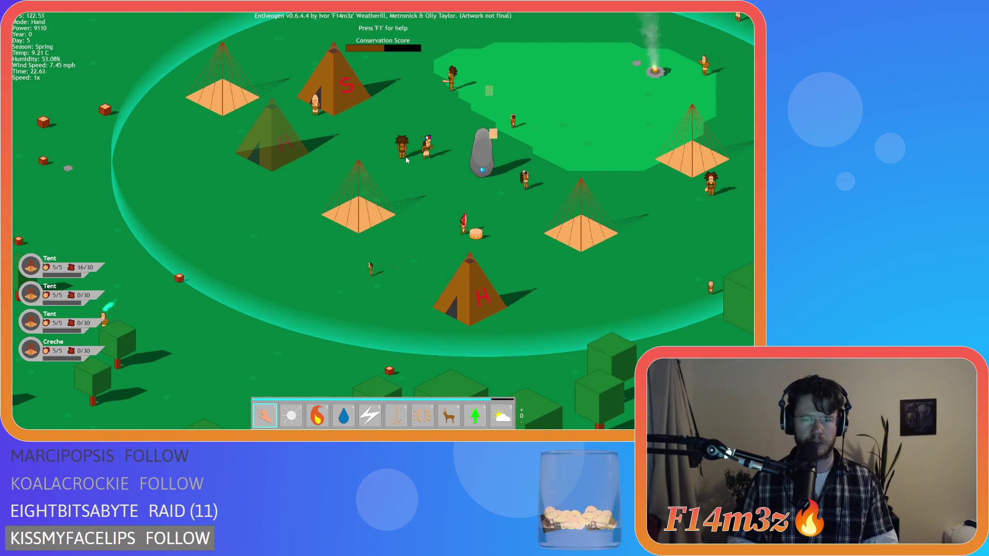
key("Up")
key("Right")
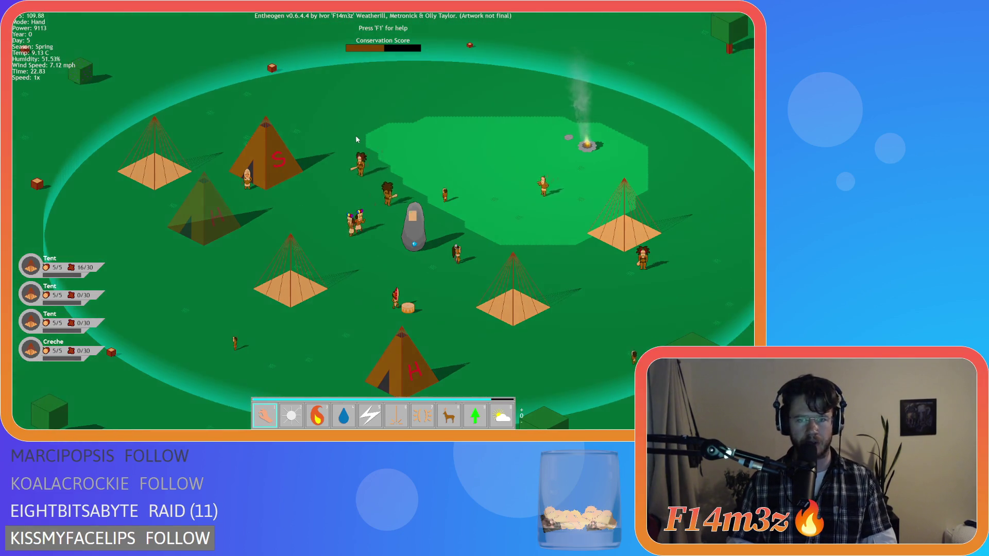
key("Down")
key("Left")
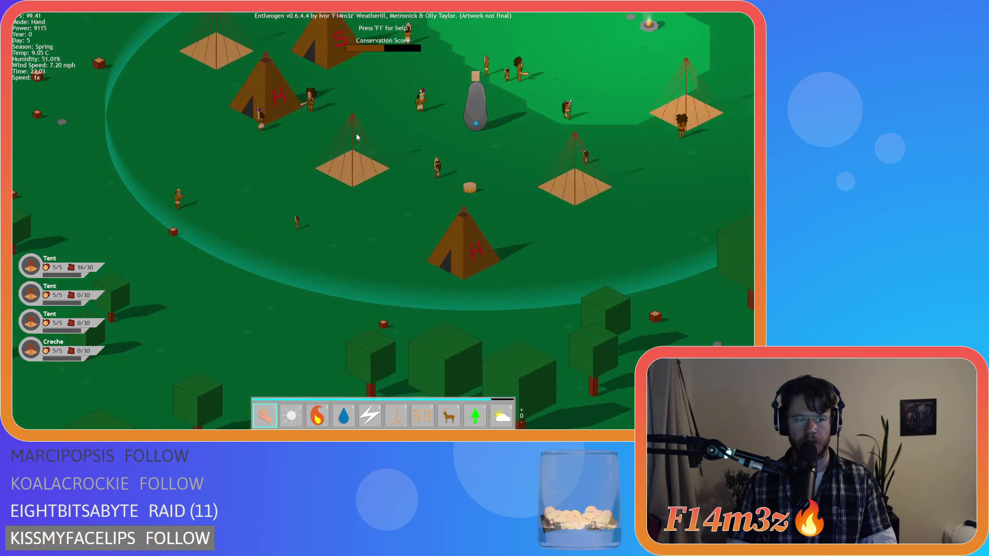
key("Up")
key("Left")
key("Right")
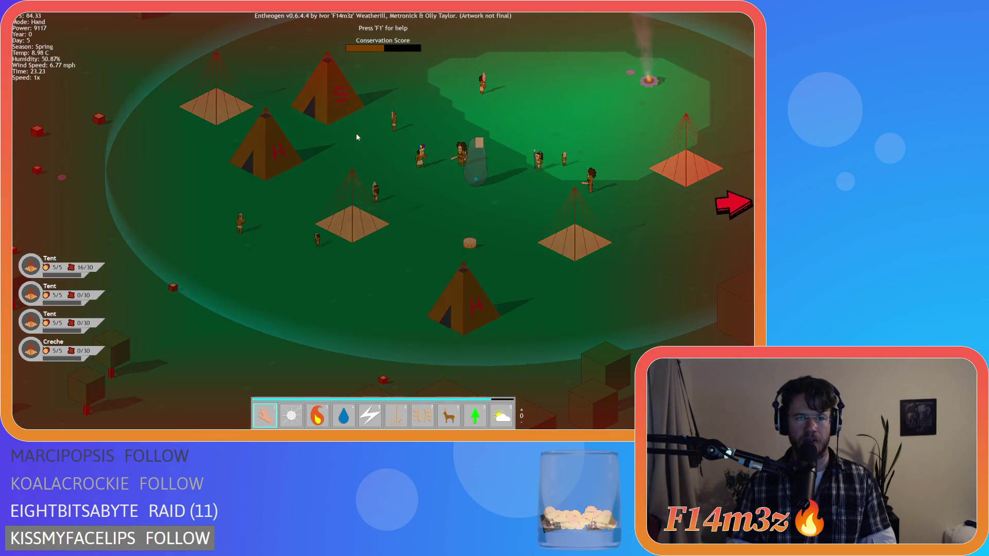
key("Right")
key("Up")
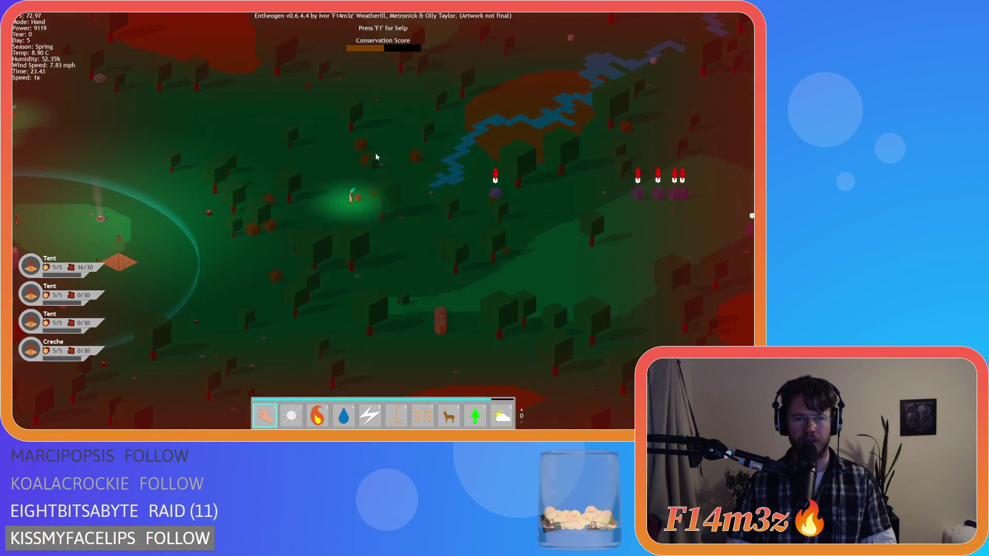
key("Left")
key("Down")
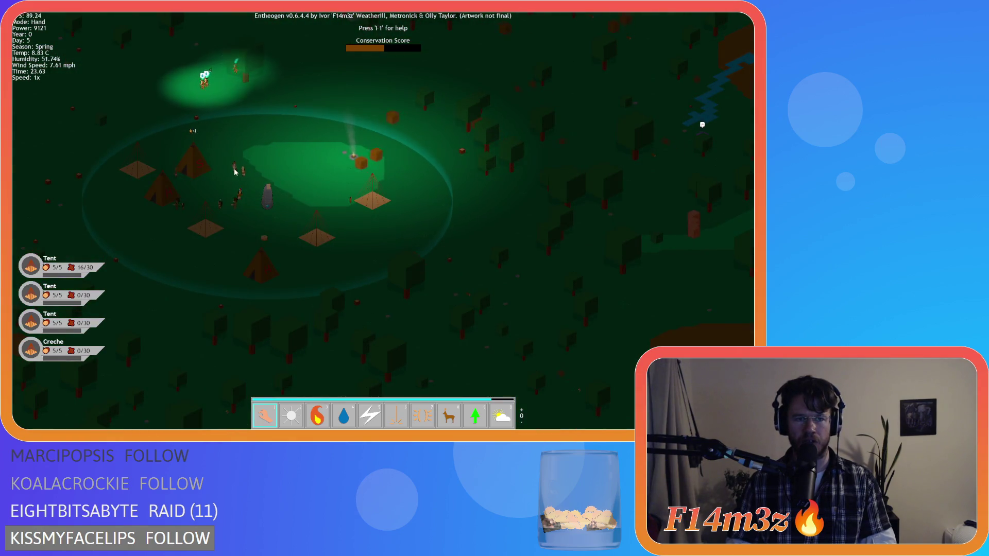
Place the camp in the upper centre of view and reopen the Tribe window.
key("Left")
key("Down")
key("Up")
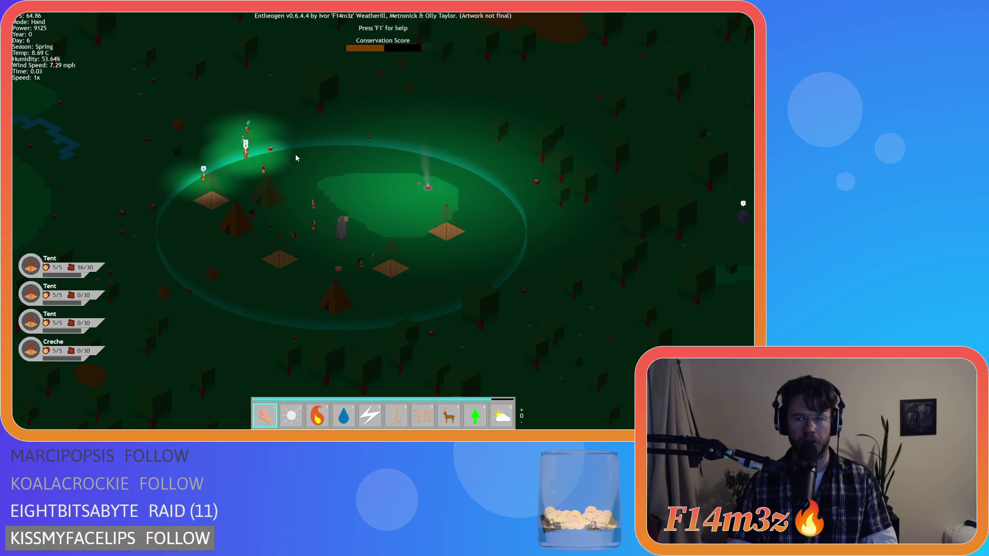
key("Right")
key("Down")
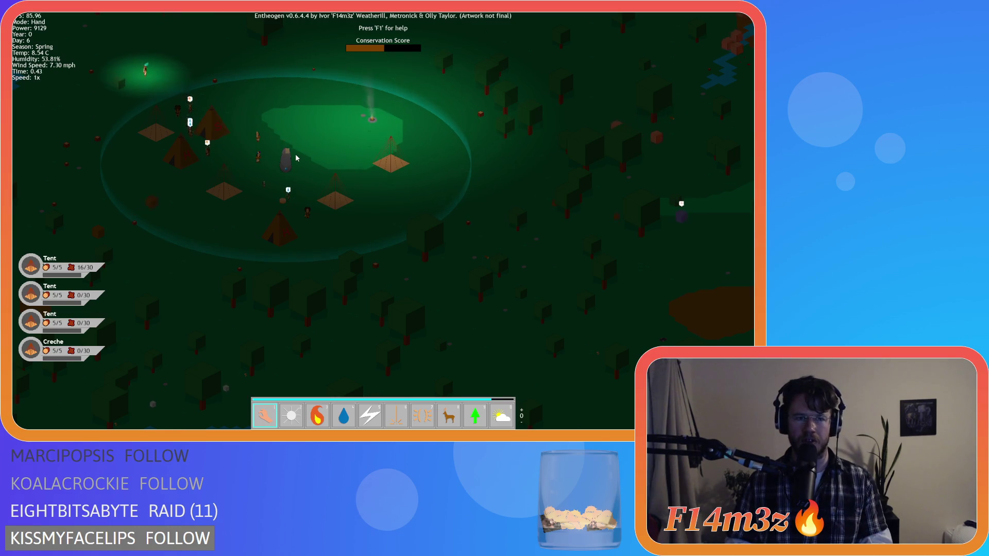
key("Left")
key("Up")
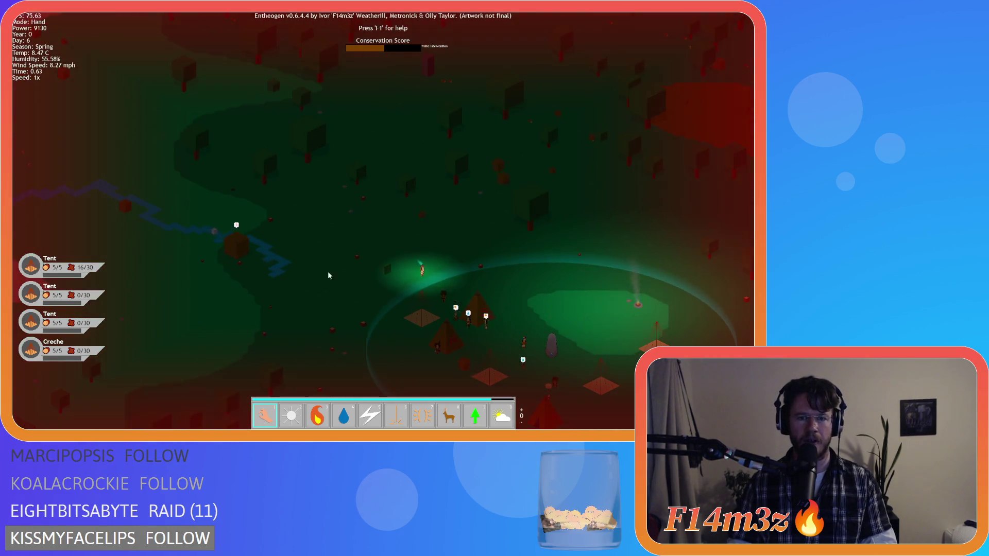
key("Down")
key("Down")
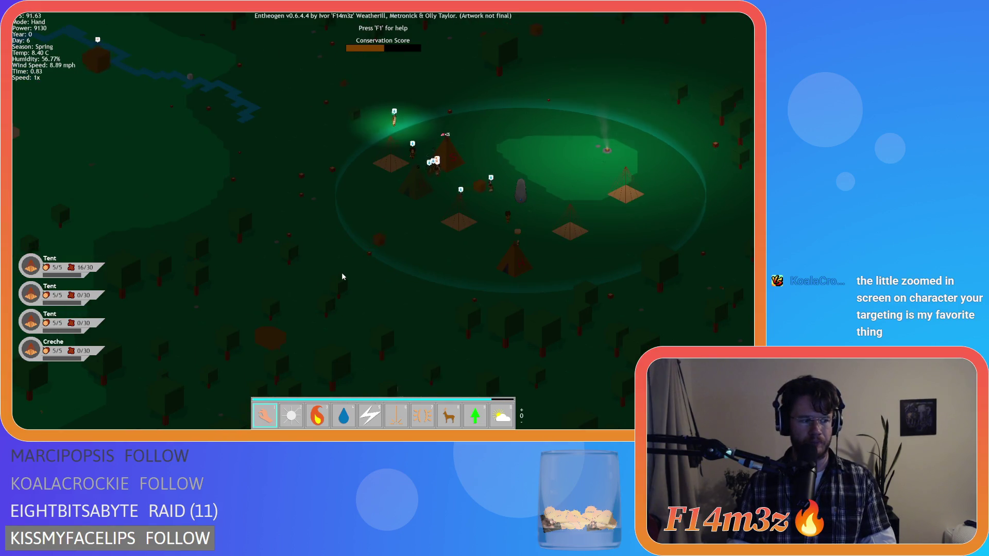
key("Down")
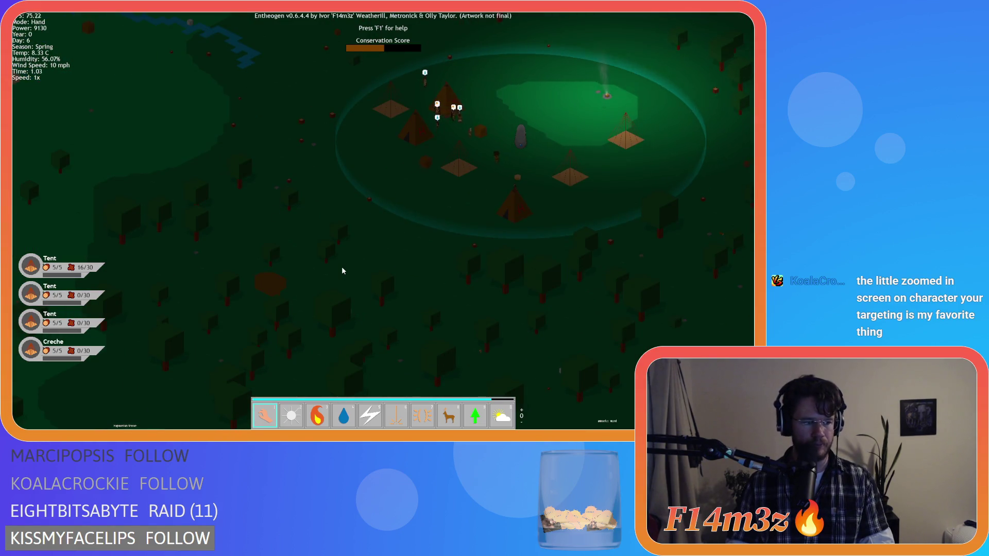
key("t")
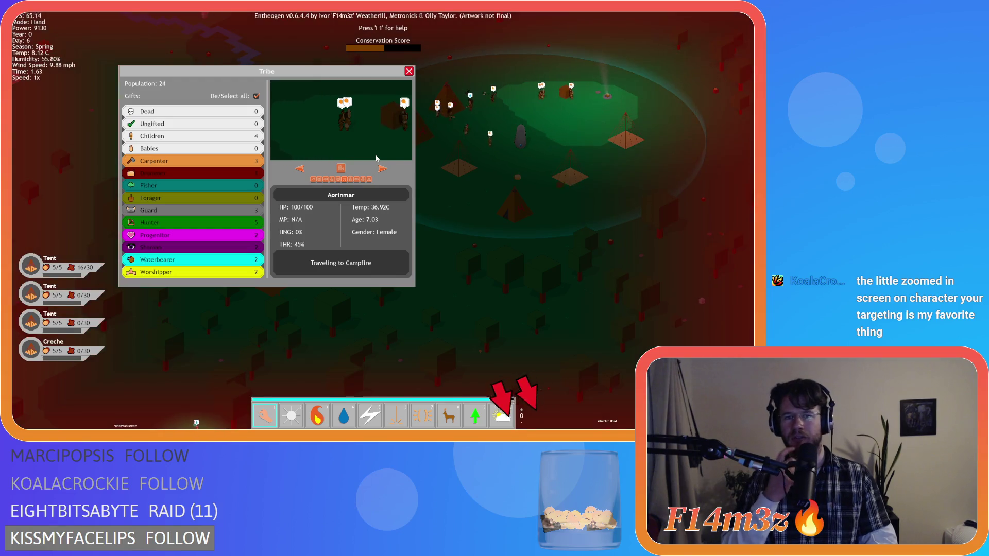
Open the Build window and drag it right and down, away from the Tribe window.
key("b")
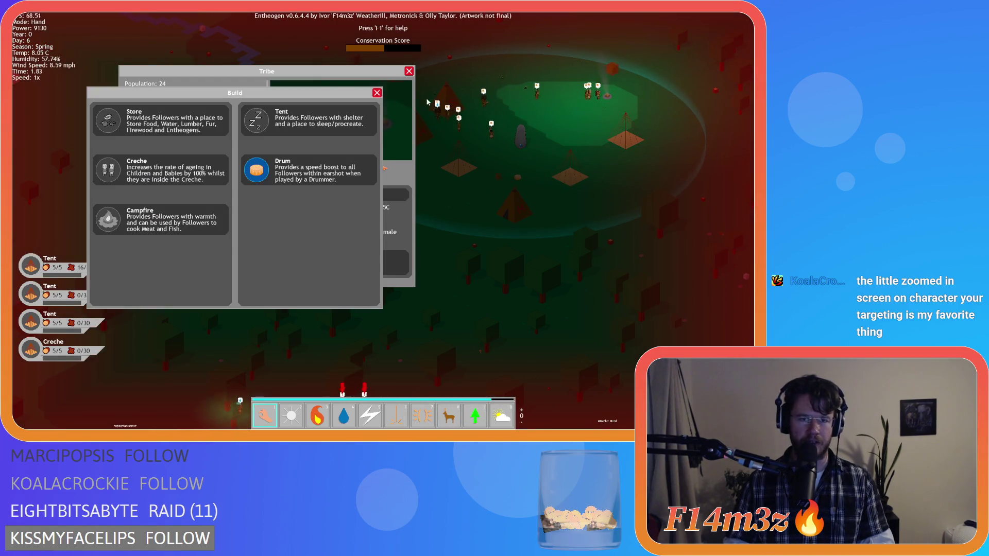
left_click_drag(301, 98, 450, 115)
left_click_drag(388, 99, 415, 97)
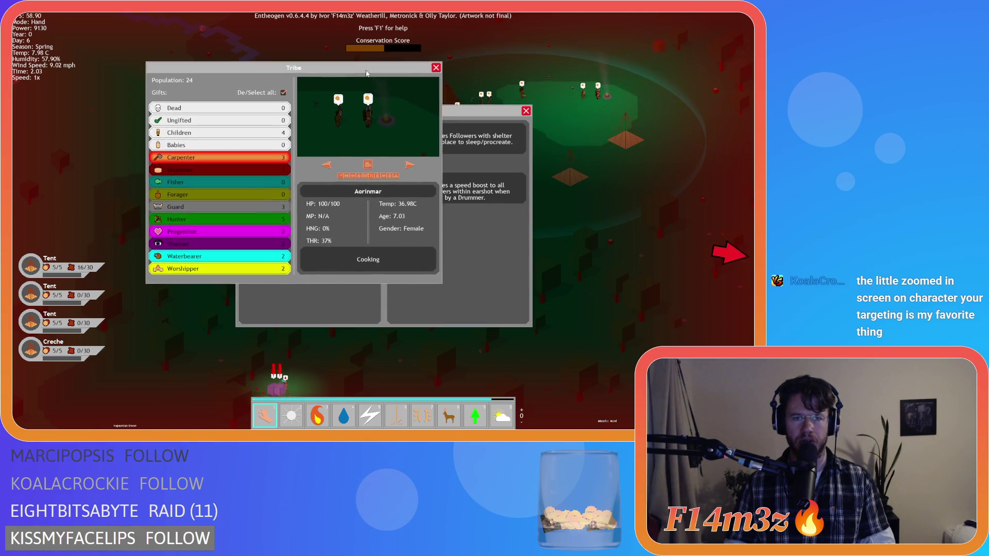
left_click_drag(484, 111, 486, 117)
left_click_drag(354, 72, 329, 69)
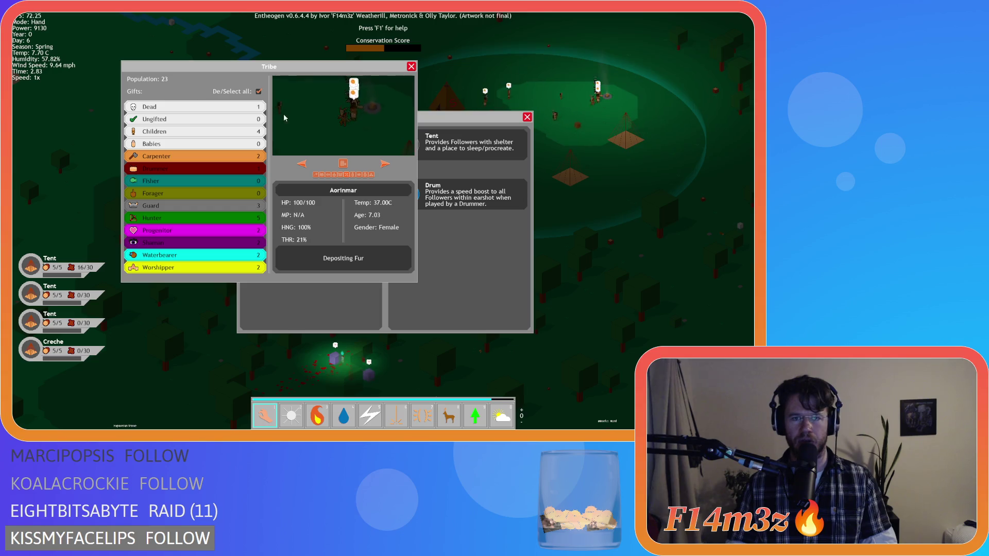
left_click_drag(452, 119, 480, 133)
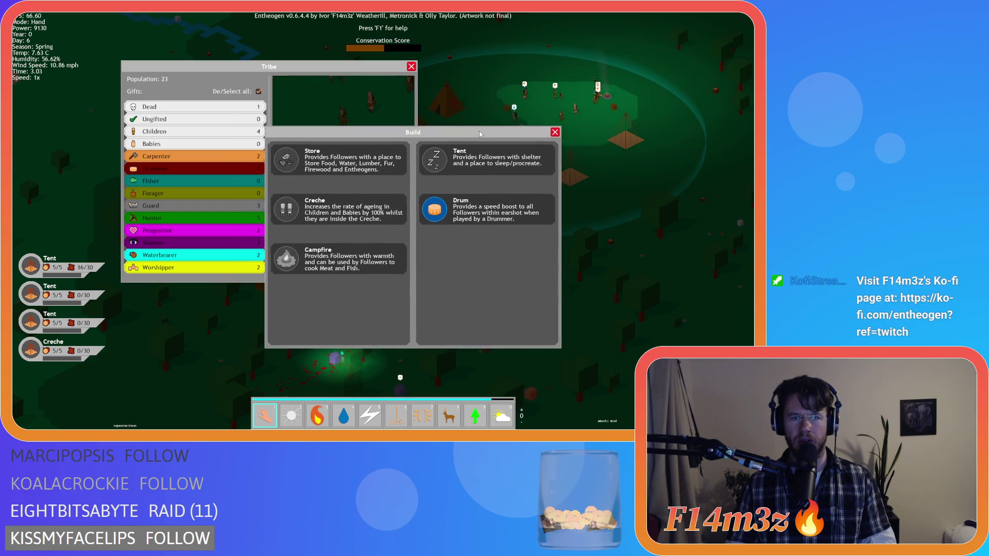
Settle the Tribe window left of the Build window and deselect every gift.
mouse_move(395, 136)
left_mouse_down()
mouse_move(453, 134)
mouse_move(436, 130)
mouse_move(498, 150)
mouse_move(446, 129)
left_mouse_up()
mouse_move(331, 73)
left_mouse_down()
mouse_move(383, 88)
mouse_move(336, 74)
mouse_move(356, 82)
left_mouse_up()
mouse_move(457, 125)
left_mouse_down()
mouse_move(436, 107)
mouse_move(483, 126)
left_mouse_up()
mouse_move(343, 78)
left_mouse_down()
mouse_move(333, 77)
mouse_move(352, 77)
left_mouse_up()
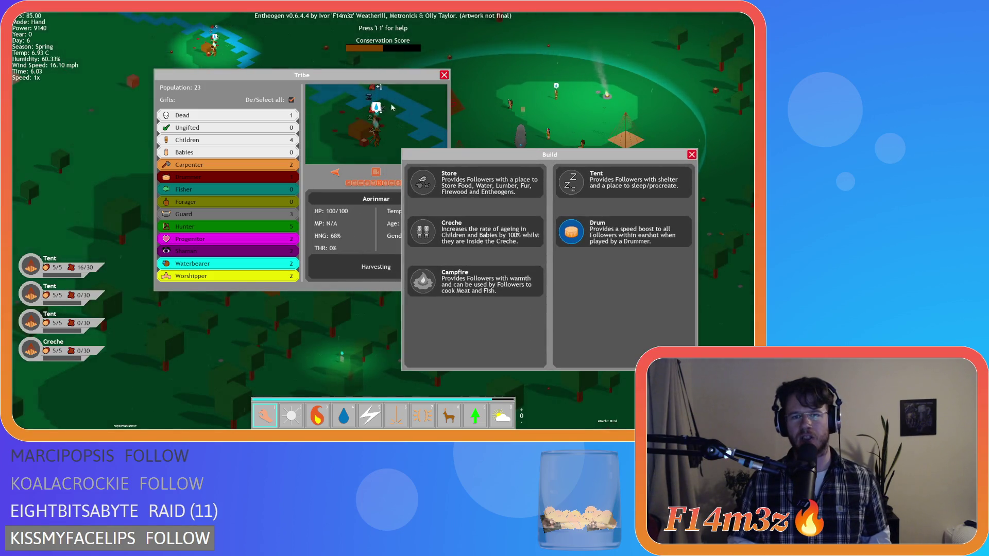
mouse_move(345, 77)
left_mouse_down()
mouse_move(295, 65)
mouse_move(349, 79)
left_mouse_up()
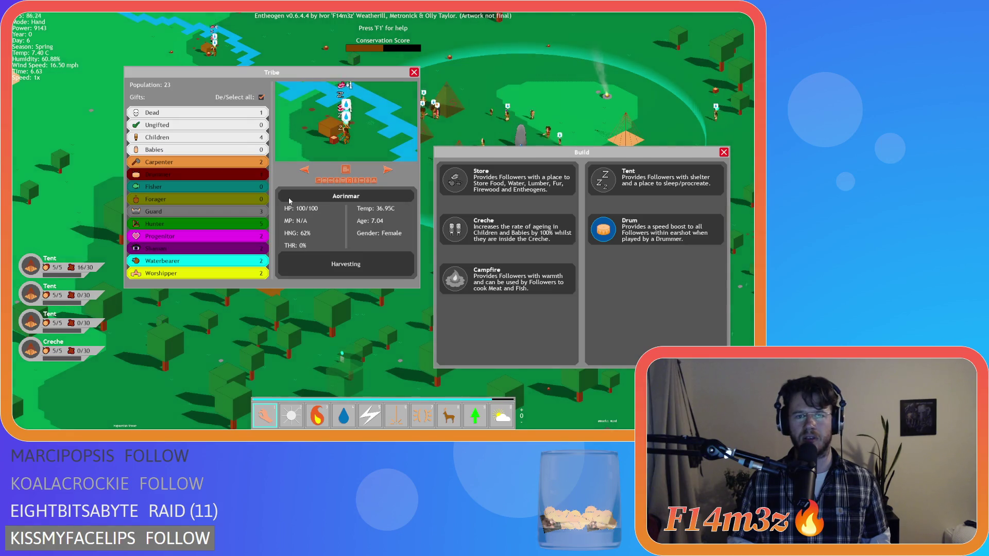
left_click(261, 96)
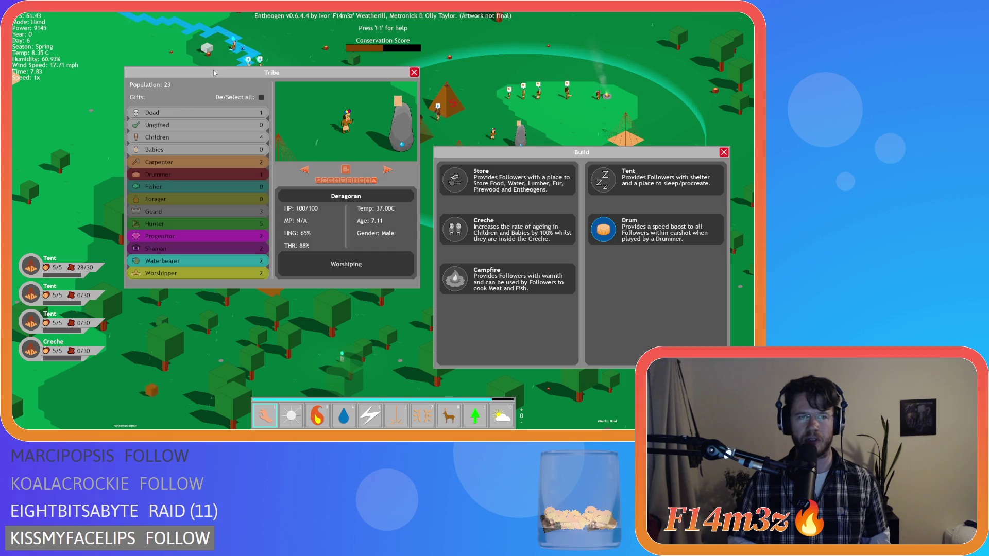
Shift the Tribe window left and centre the camera on the viewed follower.
mouse_move(213, 72)
left_mouse_down()
mouse_move(241, 81)
mouse_move(229, 76)
left_mouse_up()
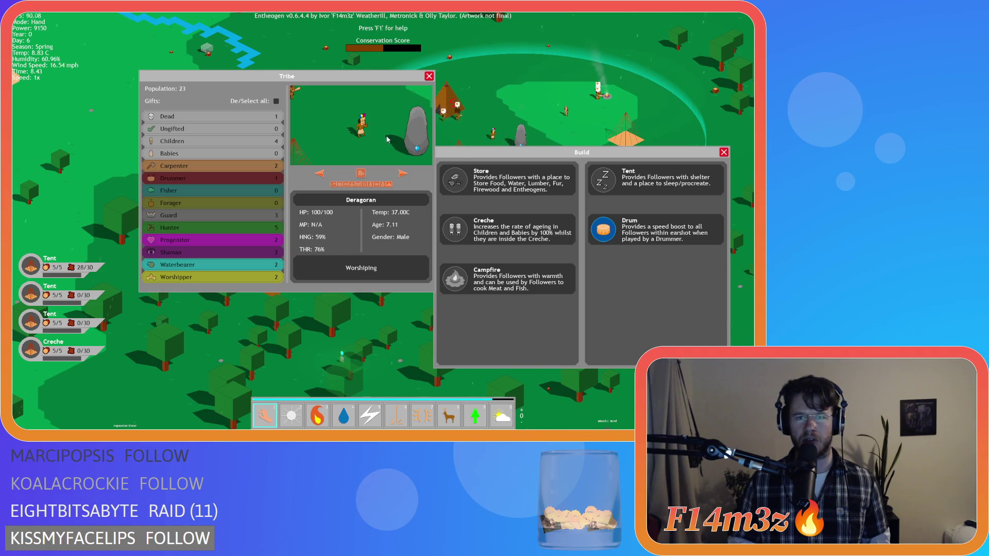
mouse_move(378, 79)
left_mouse_down()
mouse_move(425, 77)
mouse_move(326, 77)
mouse_move(339, 76)
left_mouse_up()
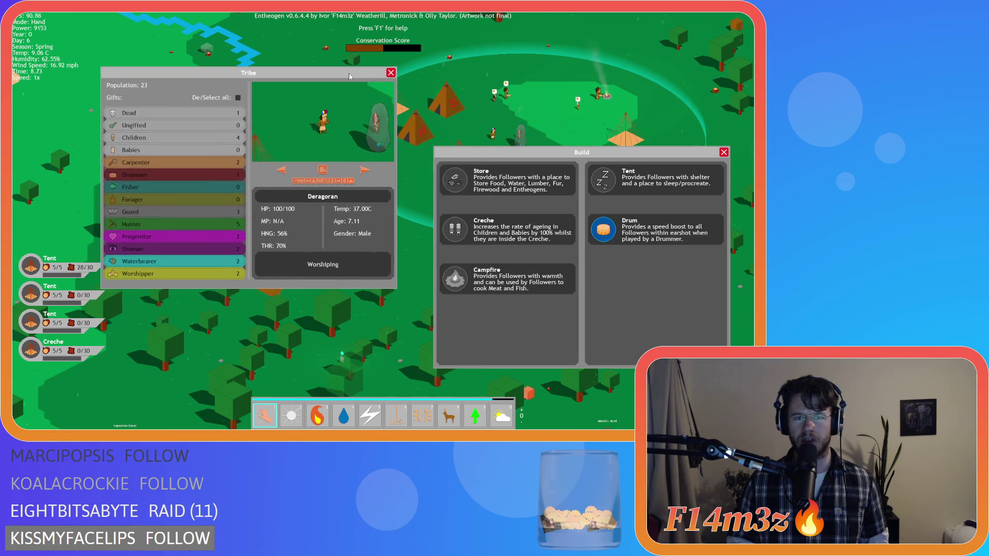
left_click(323, 171)
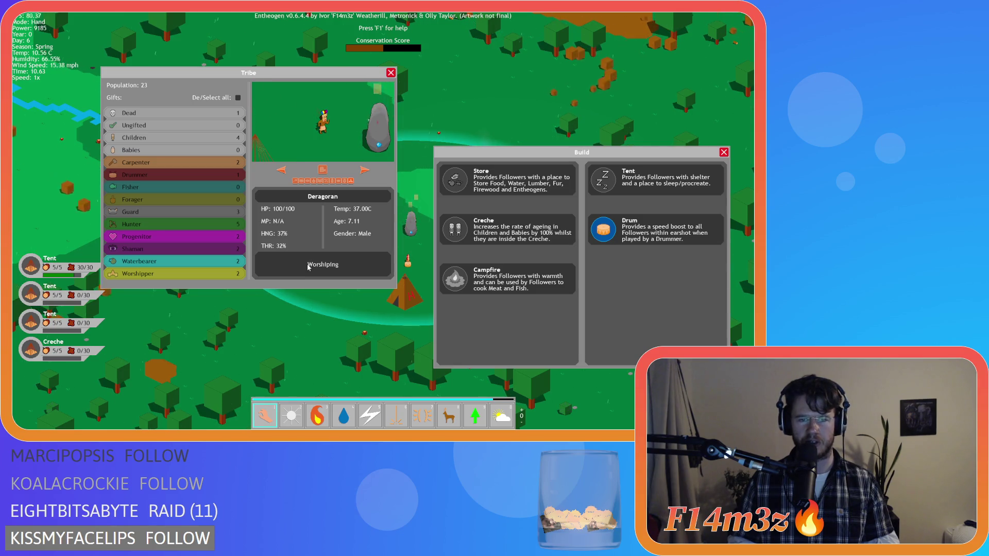
key("s")
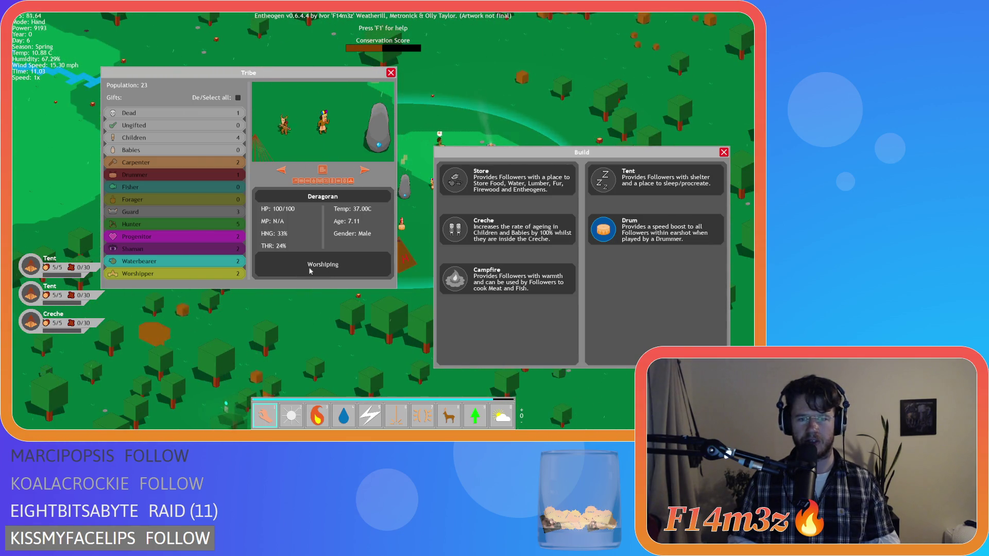
key("s")
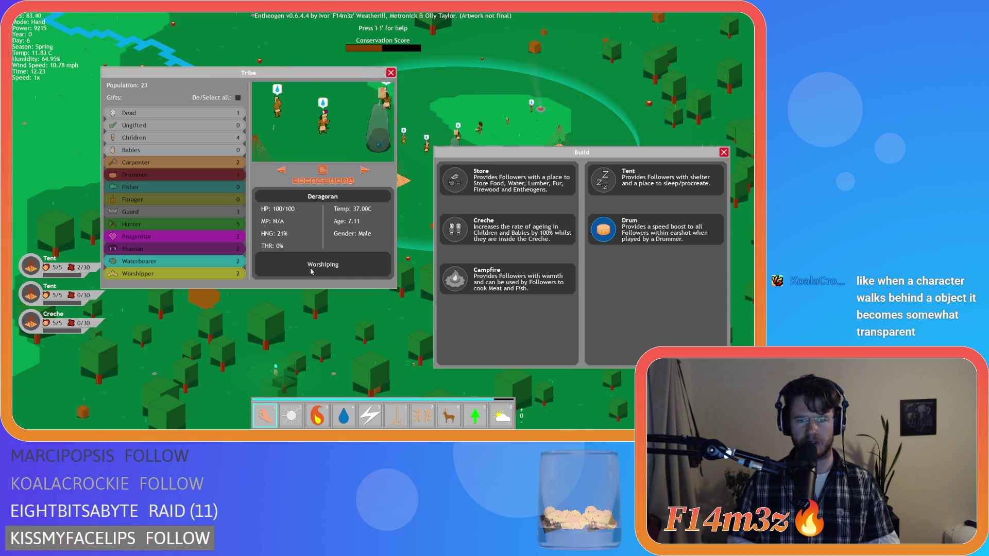
Raise the Tribe window higher, then close it with its red X.
left_click_drag(316, 75, 331, 59)
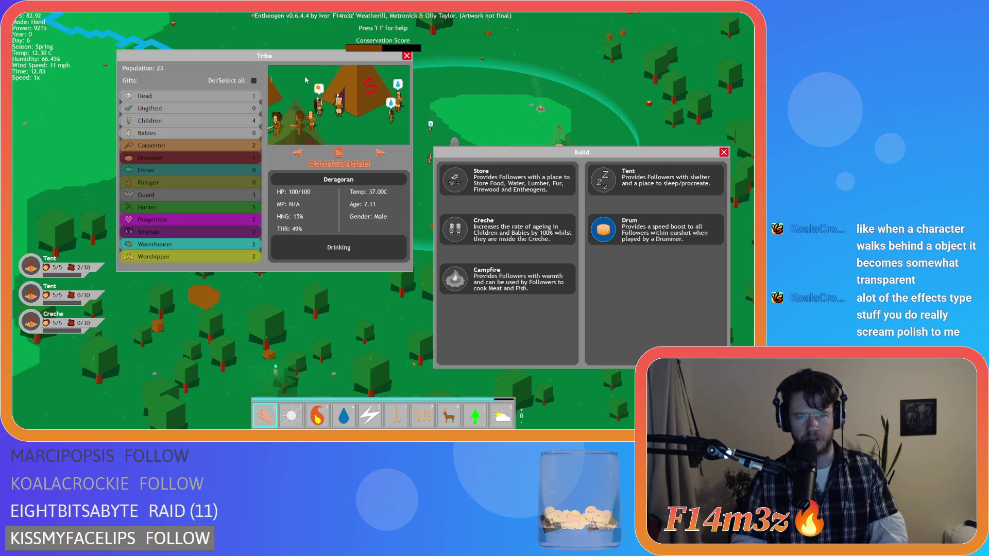
left_click_drag(278, 54, 272, 95)
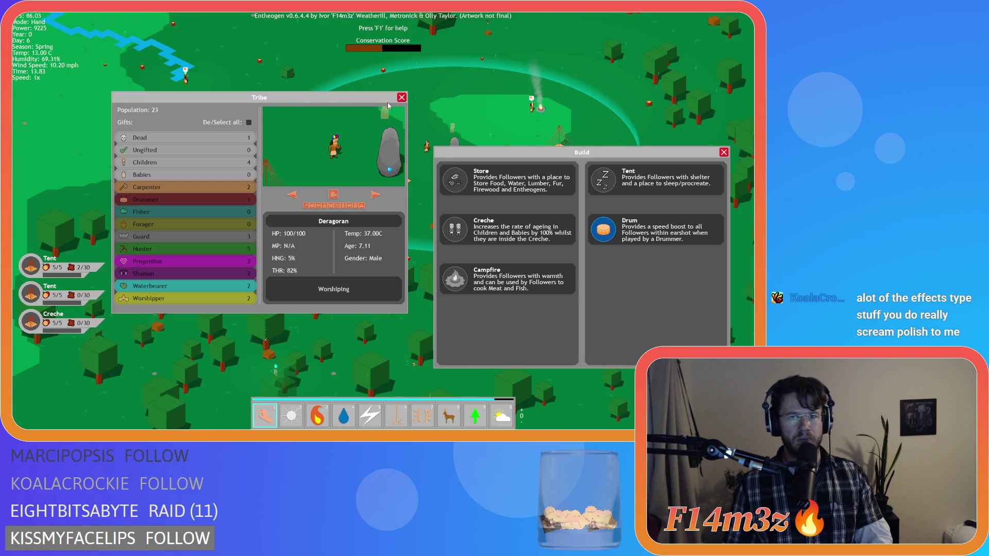
mouse_move(372, 97)
left_mouse_down()
mouse_move(374, 71)
mouse_move(384, 68)
left_mouse_up()
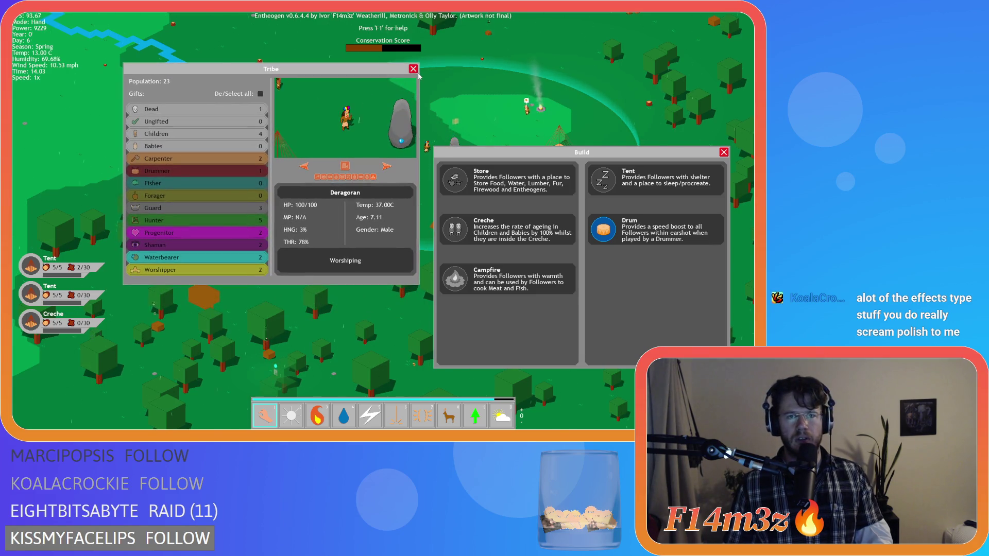
left_click(413, 69)
Close Build, reopen Tribe, Inventory and Build, then close all three windows.
left_click(723, 152)
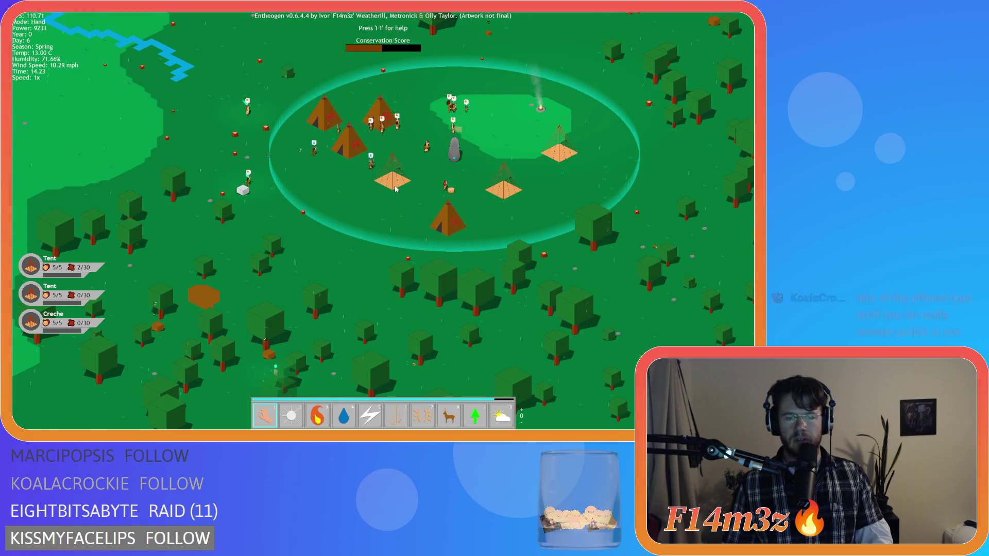
key("t")
key("i")
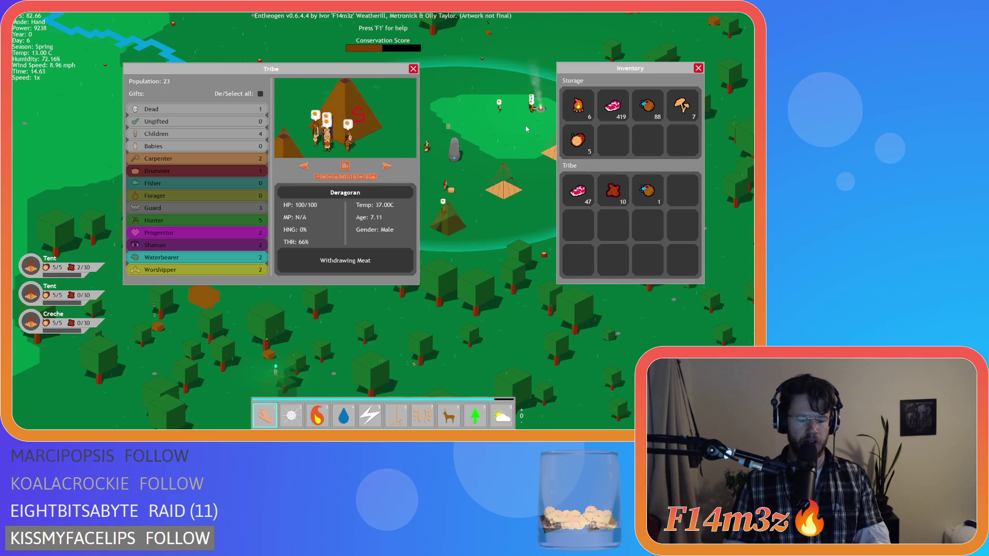
key("b")
mouse_move(533, 138)
left_mouse_down()
mouse_move(261, 127)
mouse_move(267, 110)
left_mouse_up()
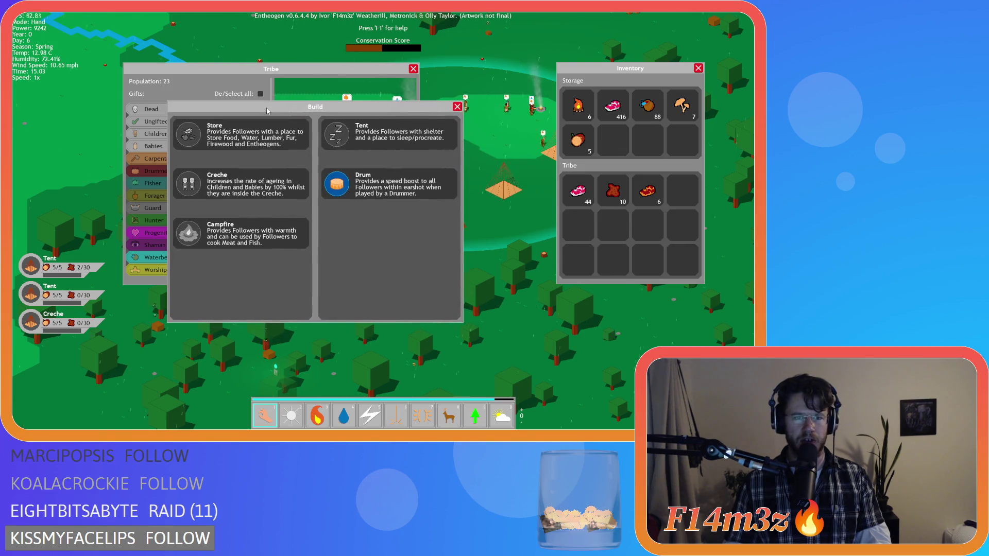
left_click(457, 107)
left_click(413, 70)
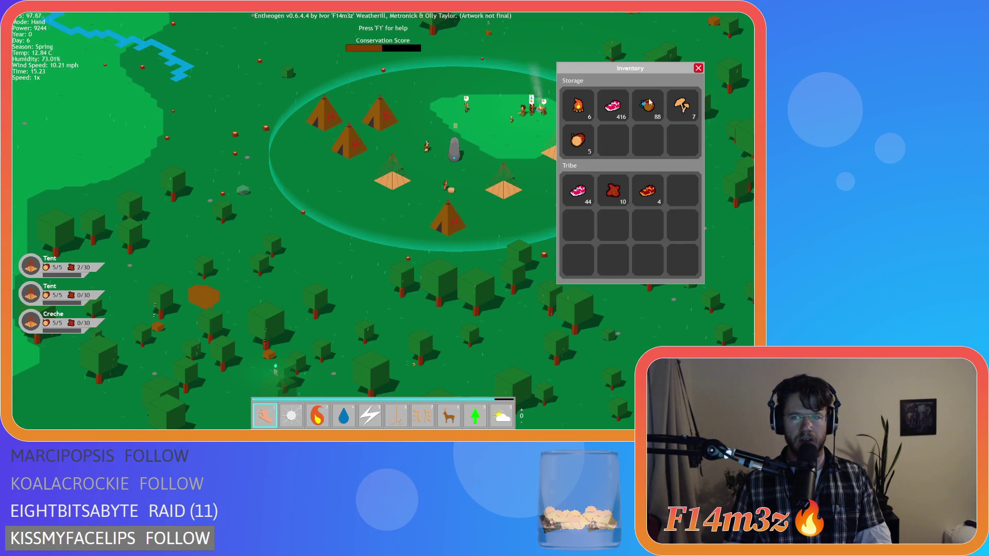
left_click(698, 69)
Pan and zoom the camera to show the whole village ring.
key("d")
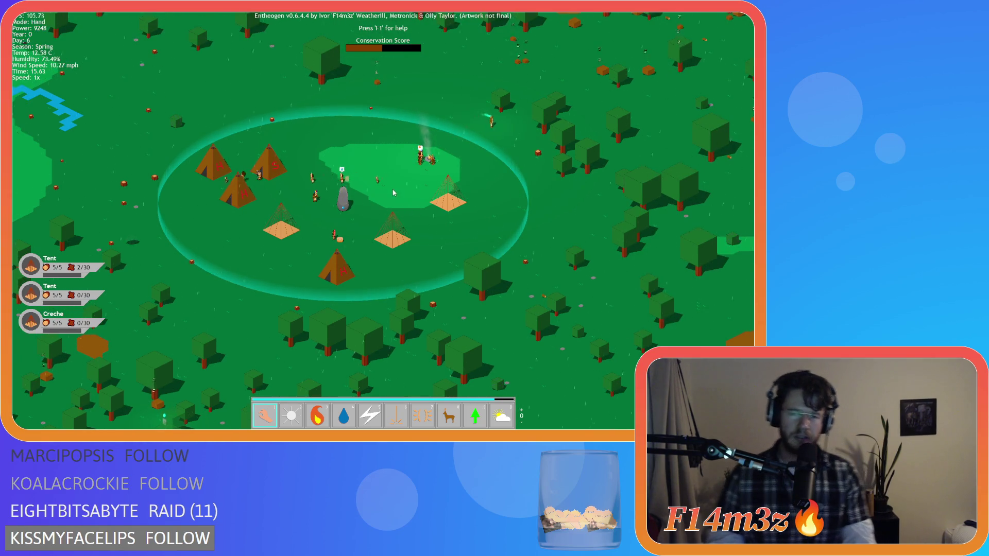
scroll(407, 193, "up", 5)
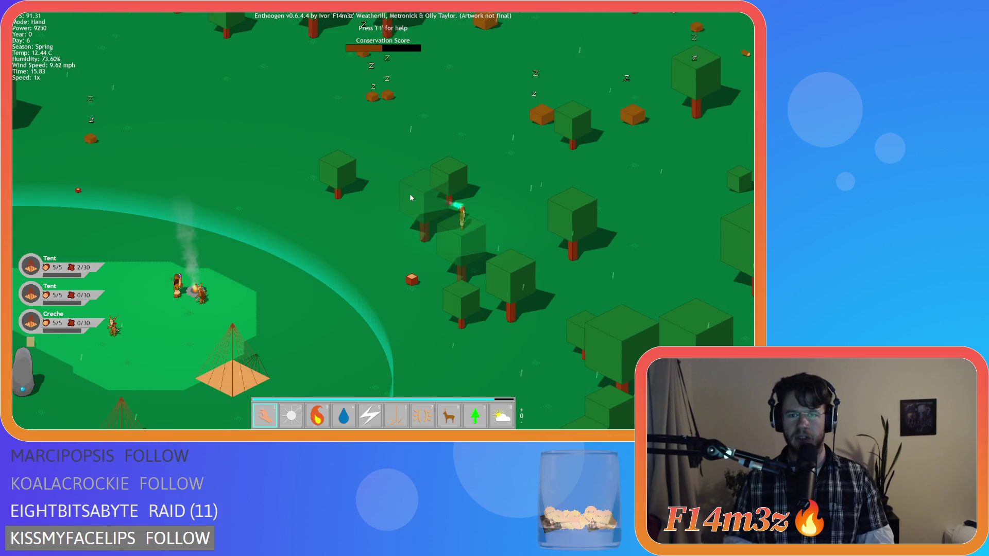
scroll(411, 201, "down", 5)
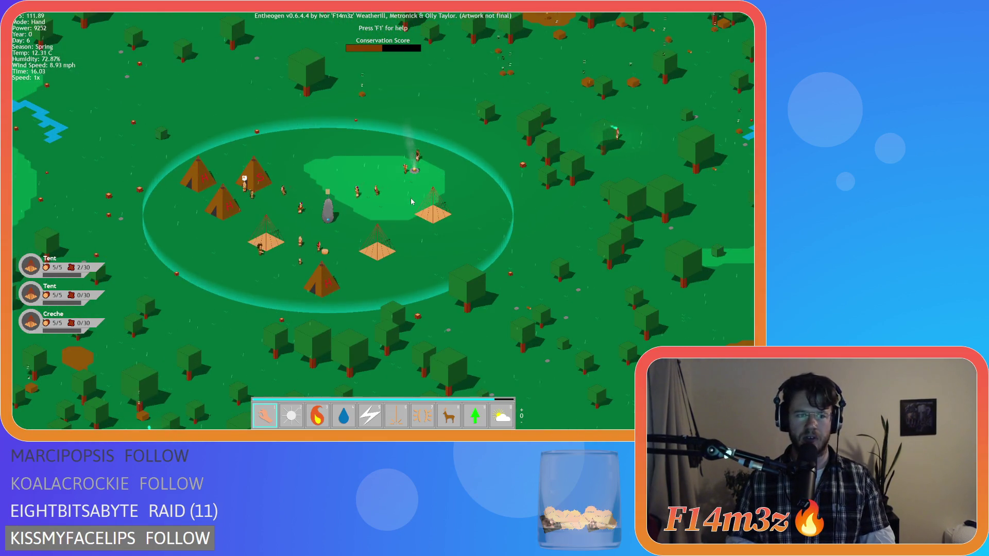
key("Left")
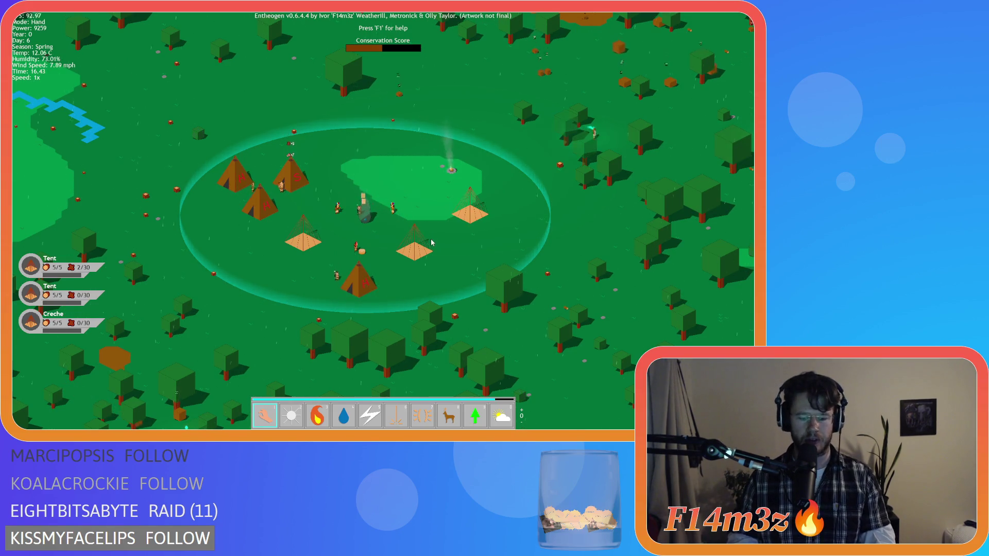
In the Tribe window view Kelarbeldar and Minieldun, toggle De/Select all, then close it.
left_click(375, 202)
left_click_drag(349, 77, 358, 71)
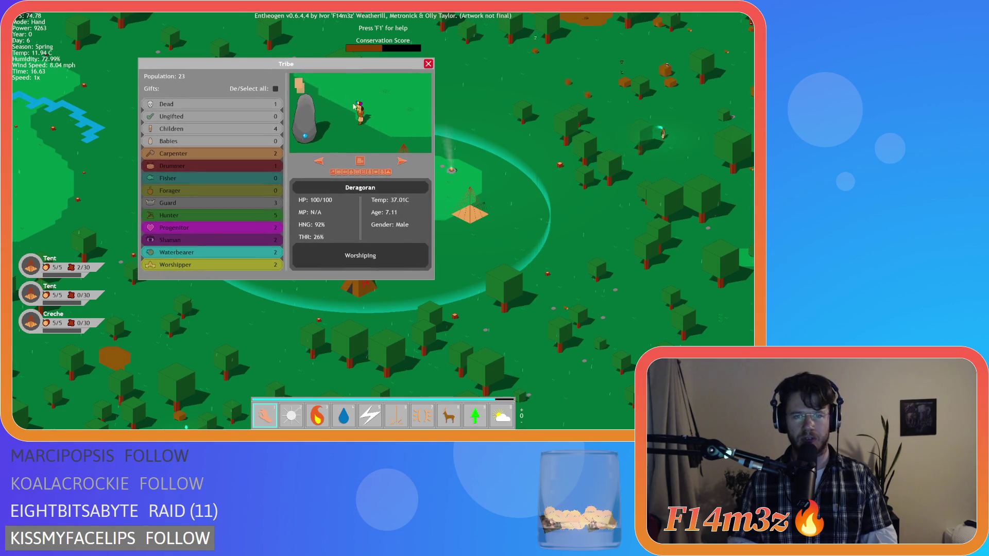
left_click(211, 154)
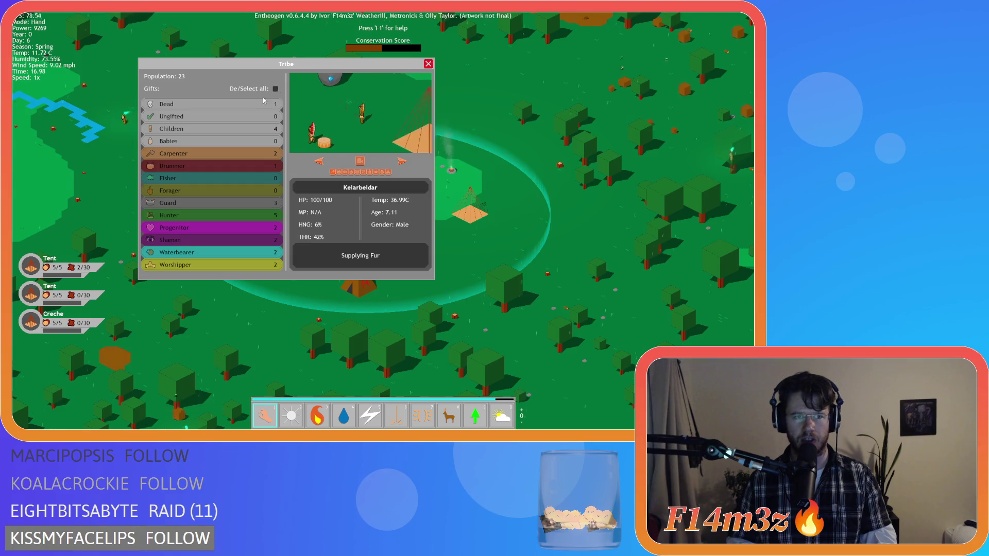
left_click(264, 100)
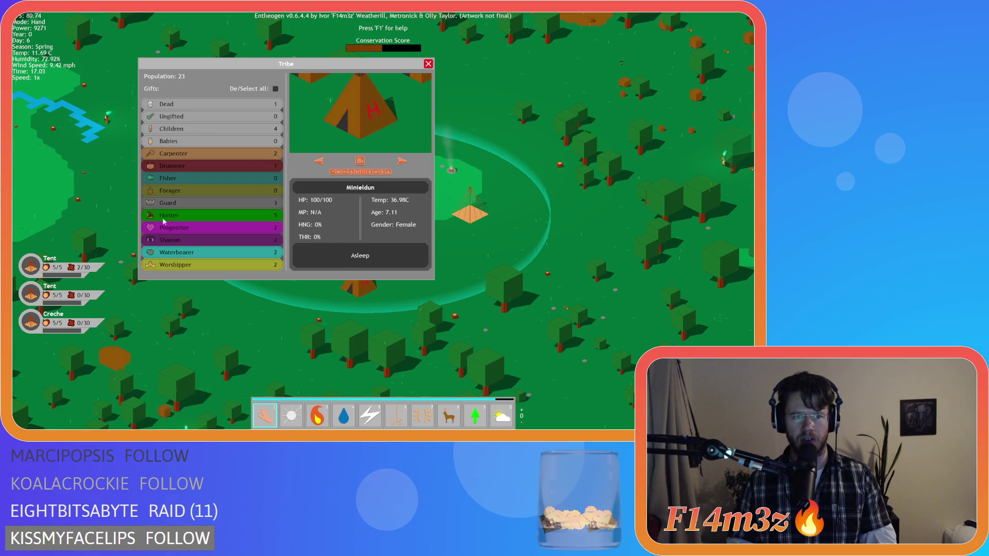
left_click(275, 89)
left_click(427, 63)
Pan the camera around the camp and bring up the F1 Help Menu, pausing the game.
key("d")
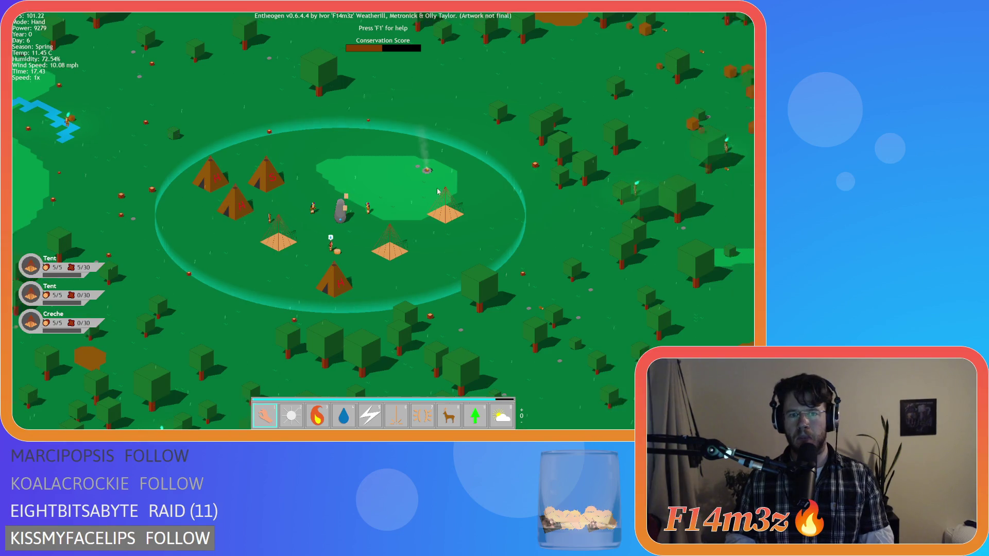
key("s")
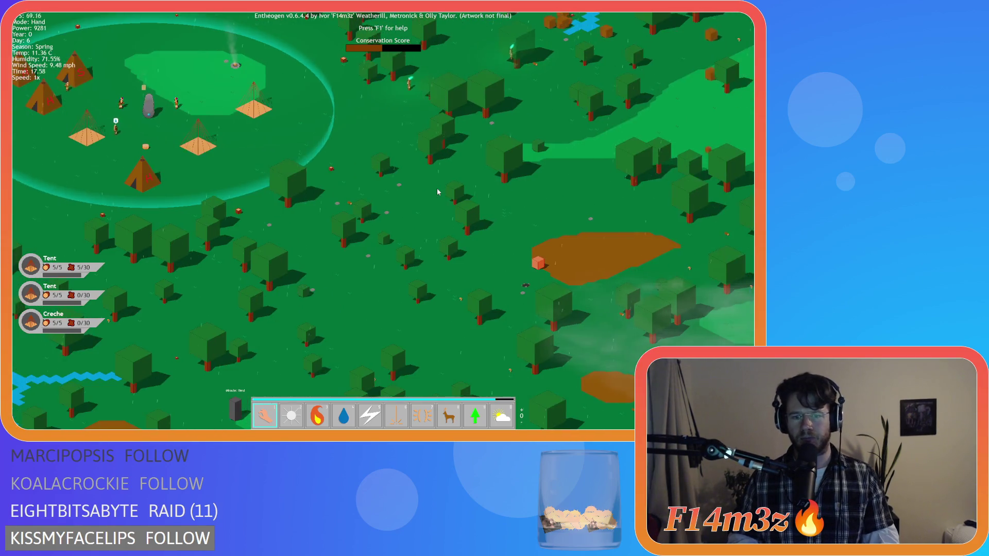
key("w")
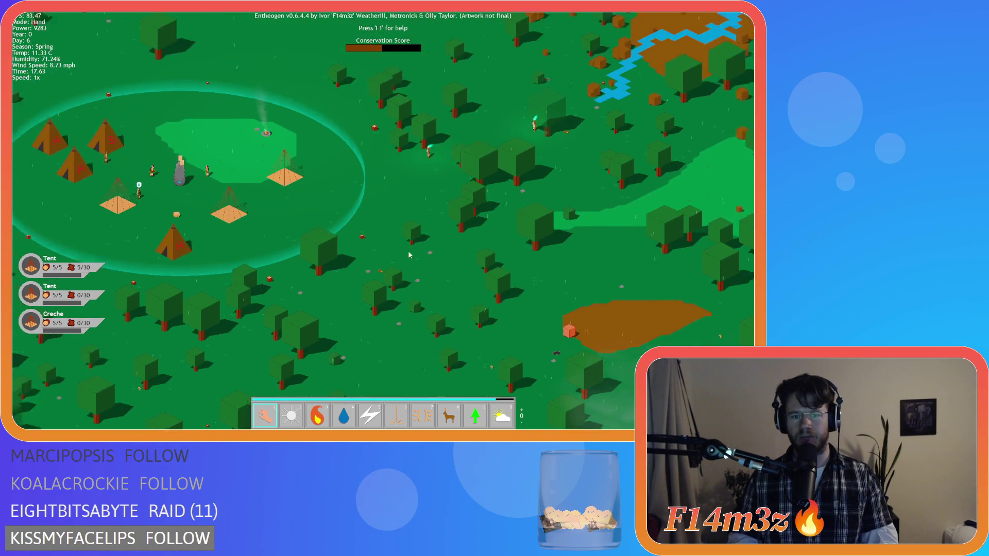
key("a")
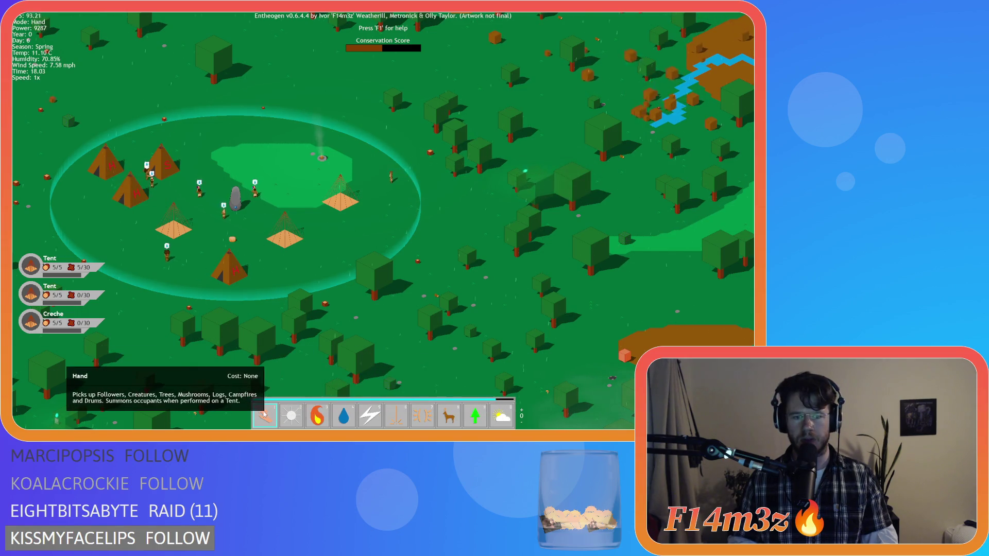
key("F1")
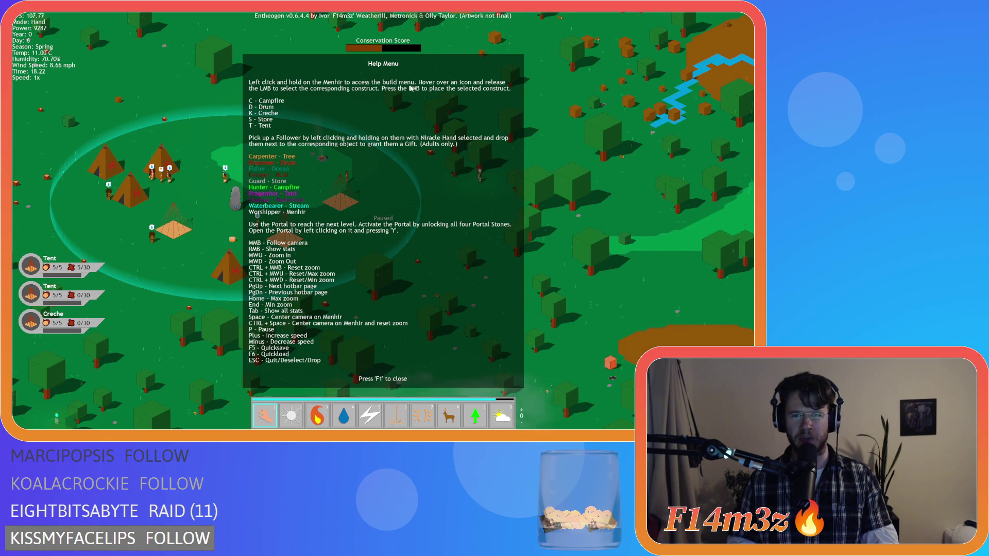
Close the Help Menu, centre the camera on the Menhir and zoom in.
key("F1")
key("space")
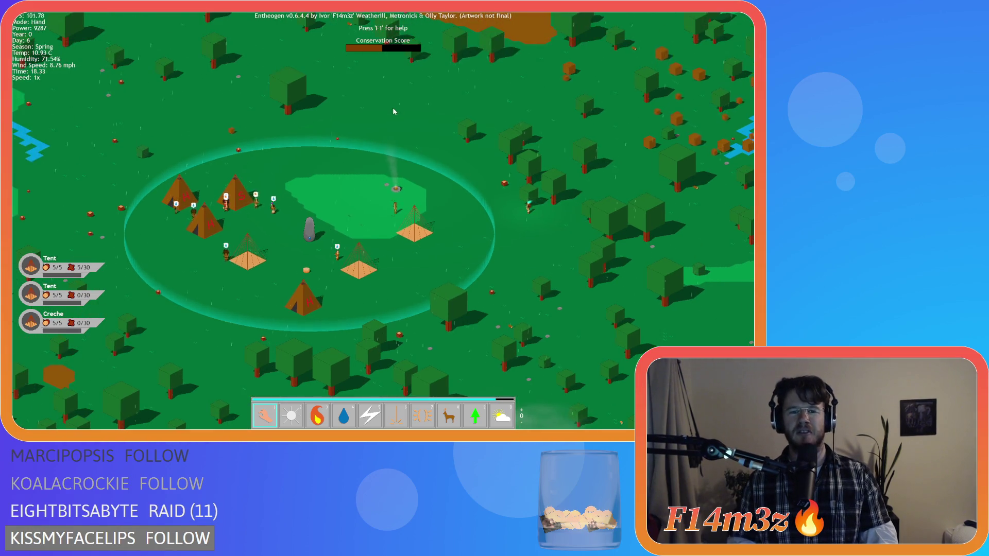
scroll(394, 112, "up", 5)
Build a Drum on the grass near the camp, then close the building list.
key("b")
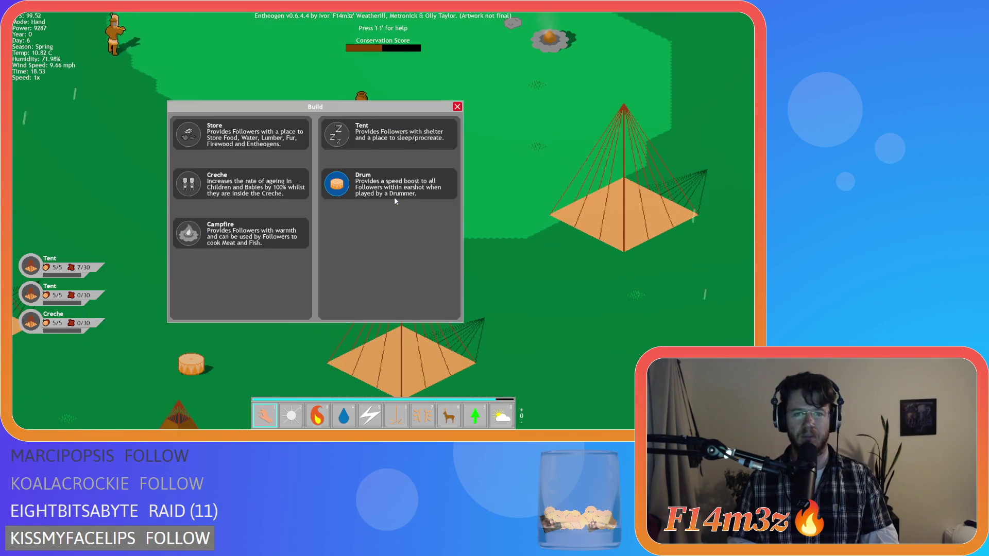
key("b")
key("b")
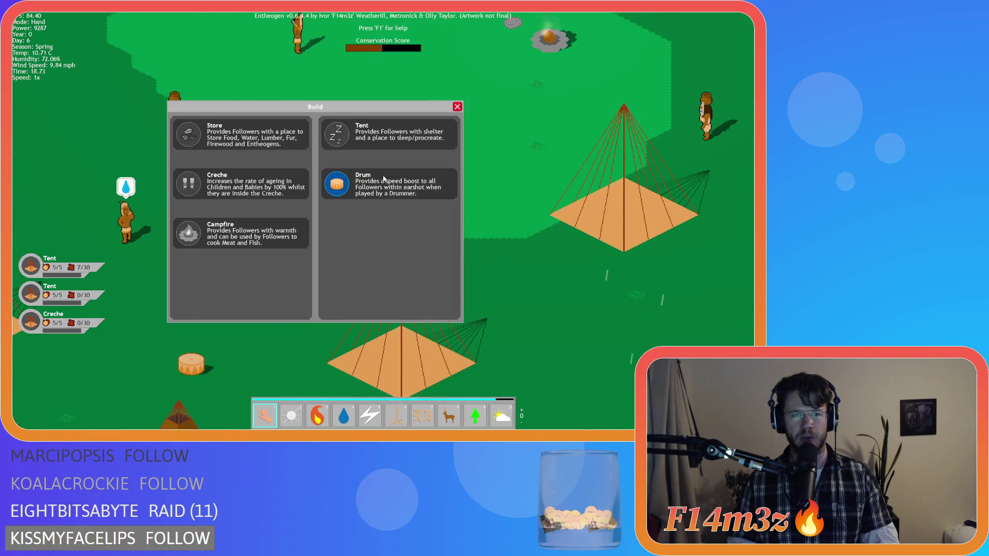
key("b")
key("b")
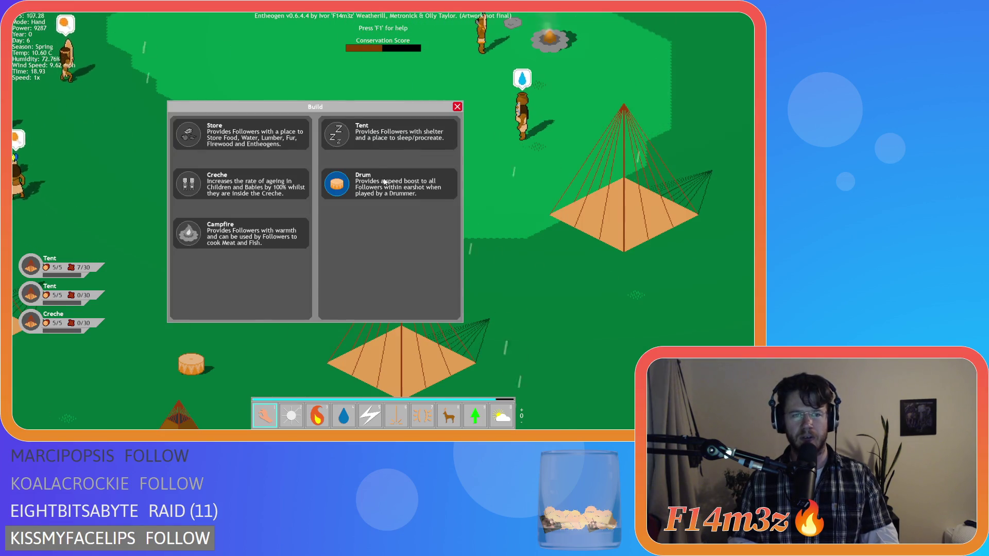
scroll(361, 175, "up", 3)
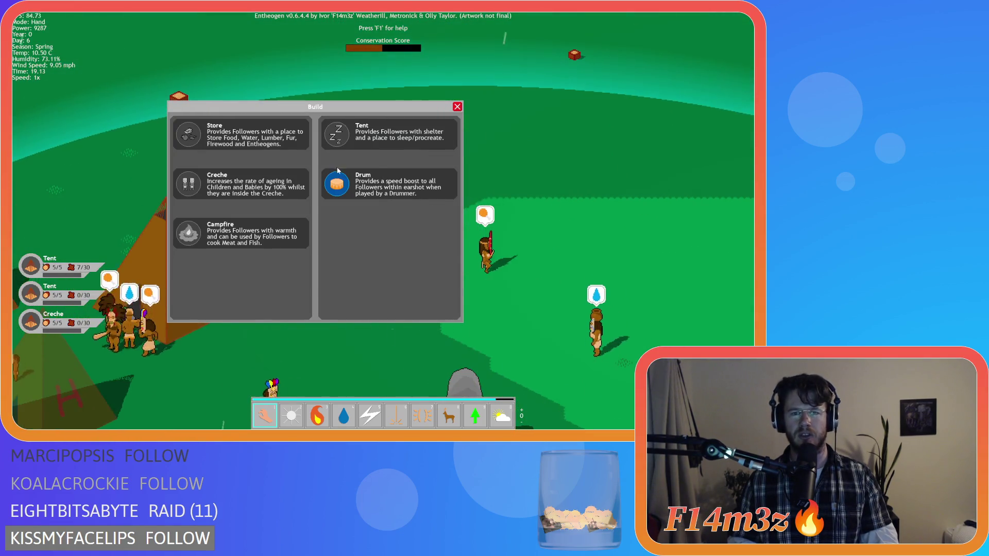
left_click(338, 178)
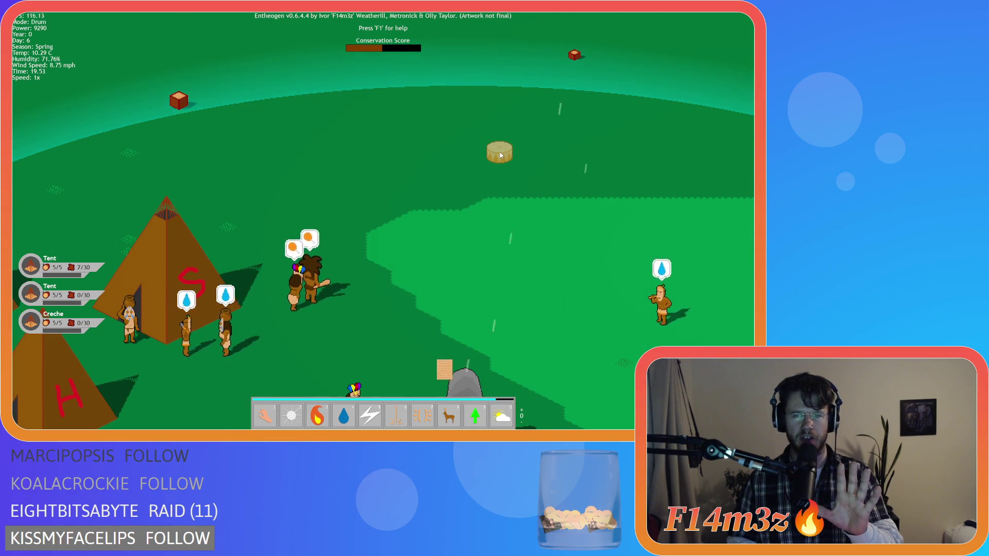
left_click(500, 154)
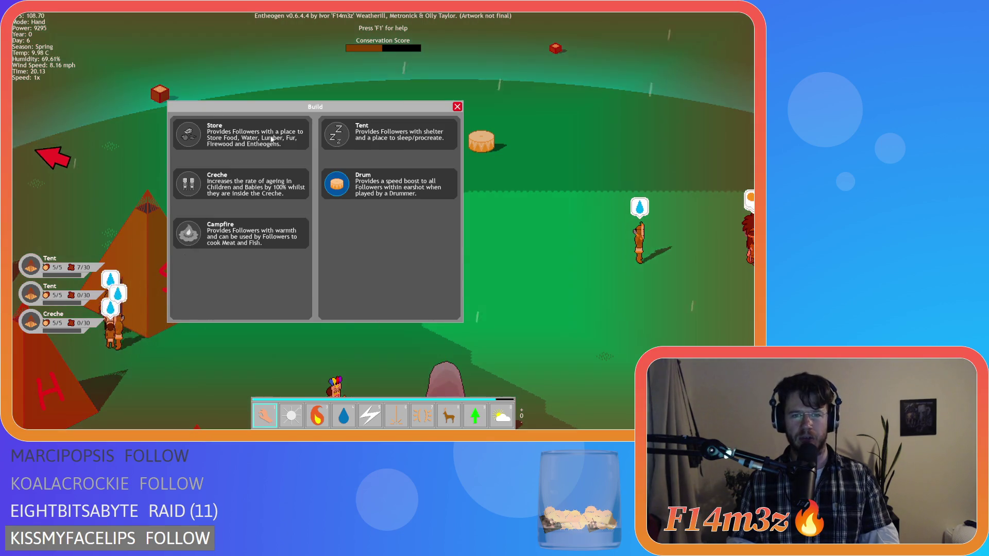
key("Escape")
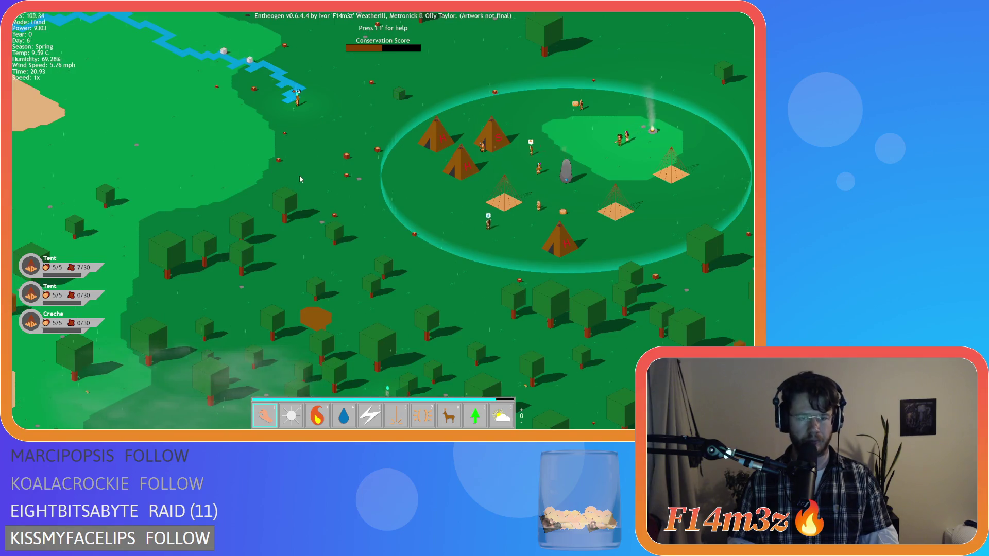
key("b")
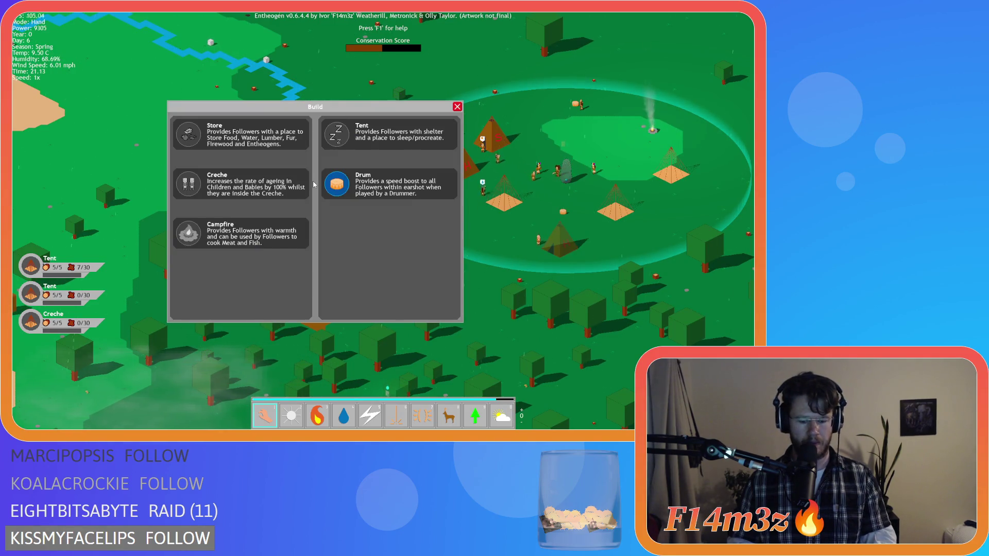
key("i")
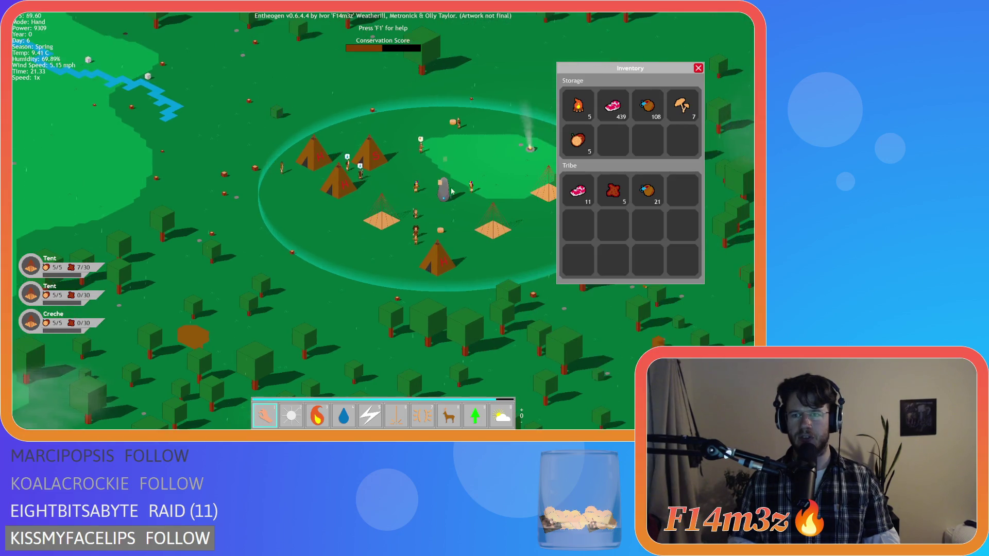
mouse_move(620, 79)
left_mouse_down()
mouse_move(598, 150)
mouse_move(606, 107)
mouse_move(567, 122)
mouse_move(600, 81)
left_mouse_up()
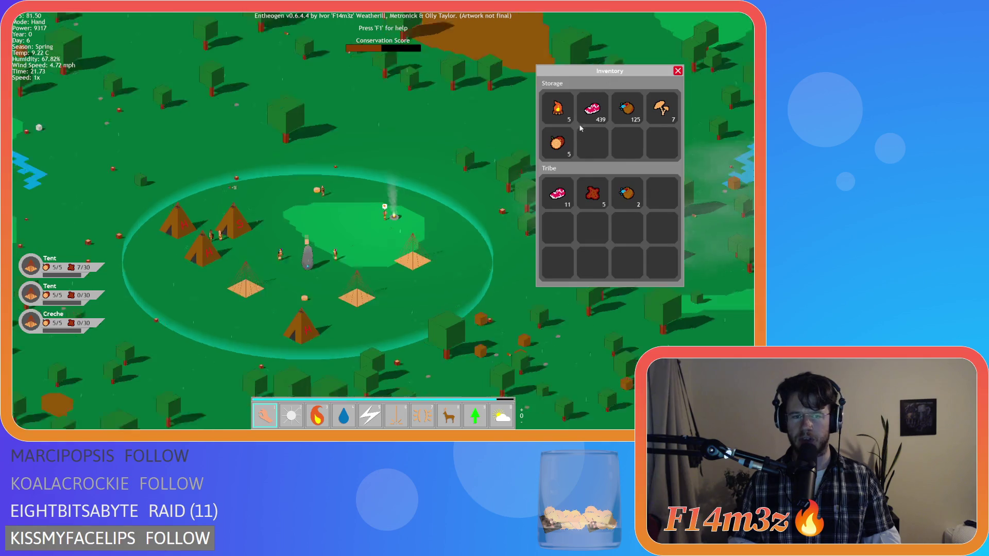
scroll(413, 182, "up", 5)
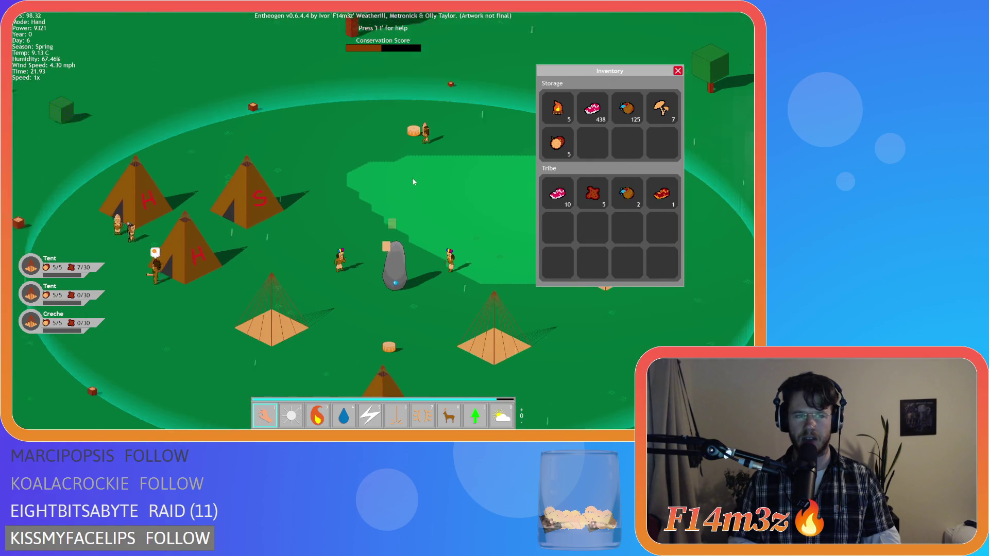
scroll(298, 227, "up", 3)
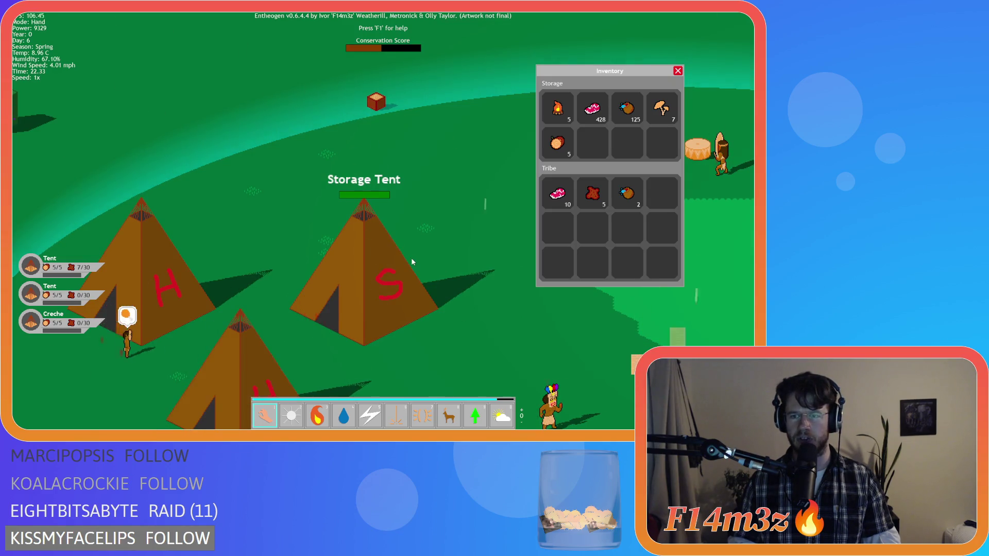
key("d")
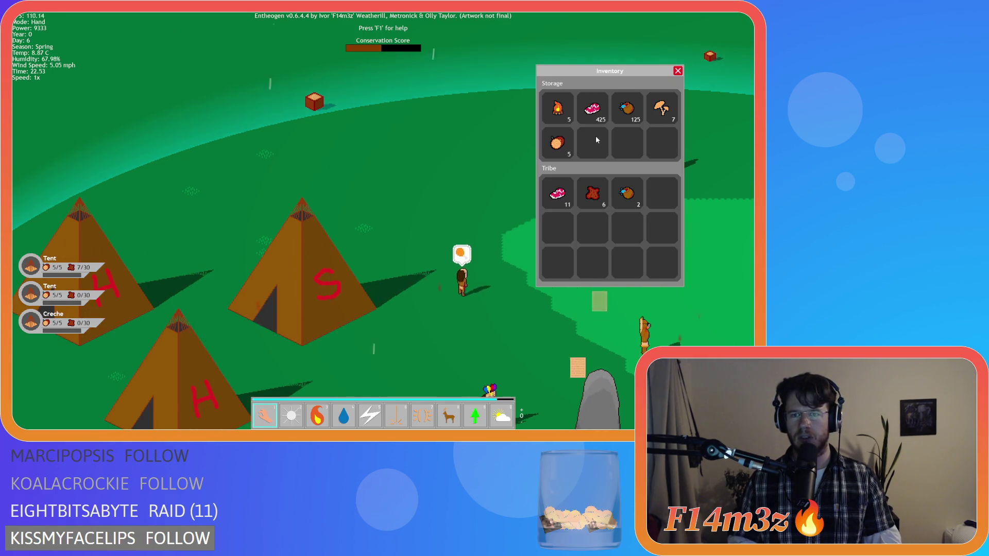
key("d")
key("w")
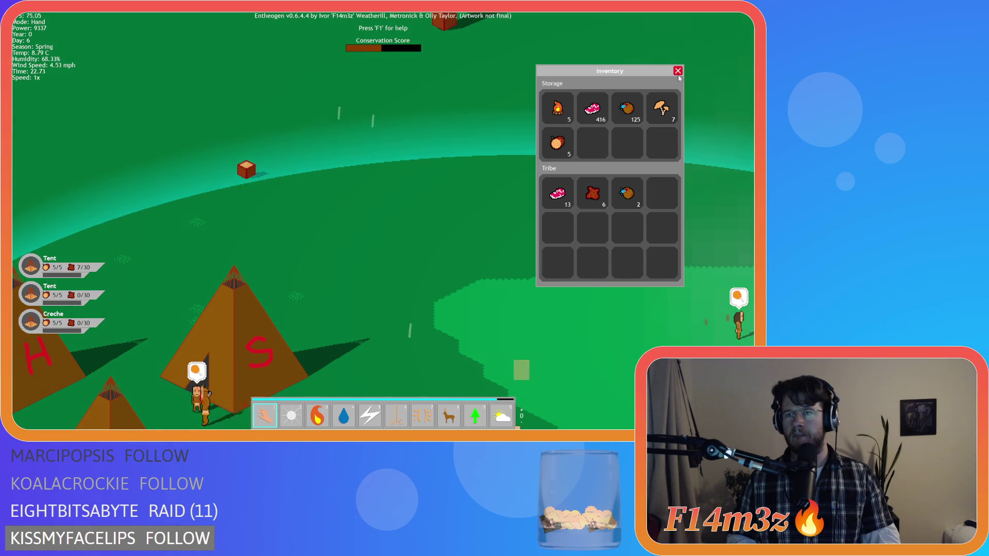
left_click(678, 70)
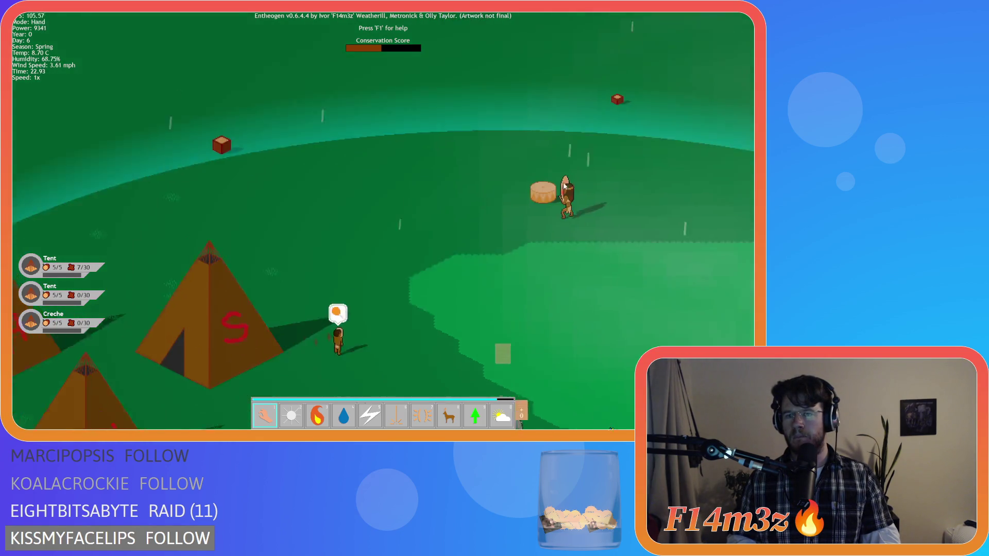
scroll(563, 182, "down", 10)
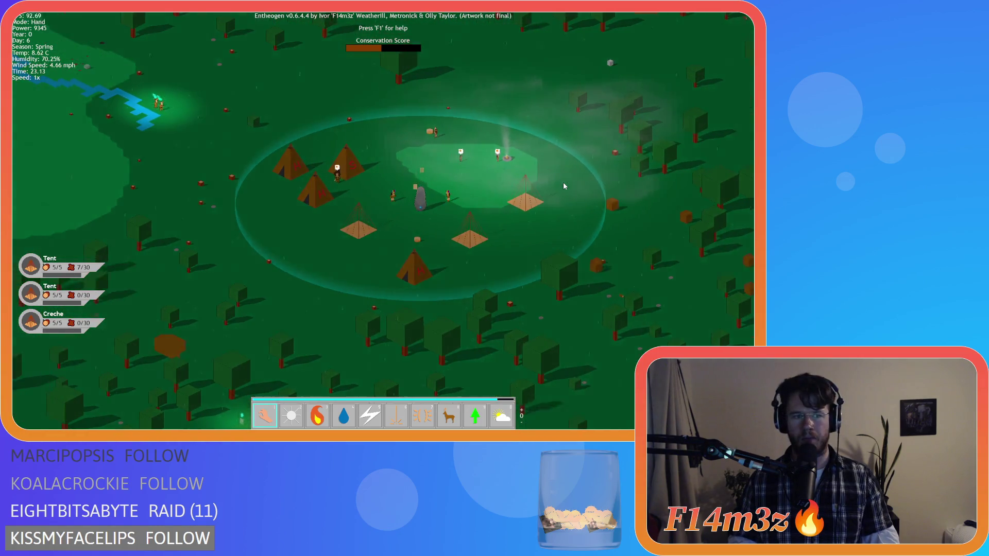
scroll(564, 181, "down", 10)
scroll(561, 183, "up", 10)
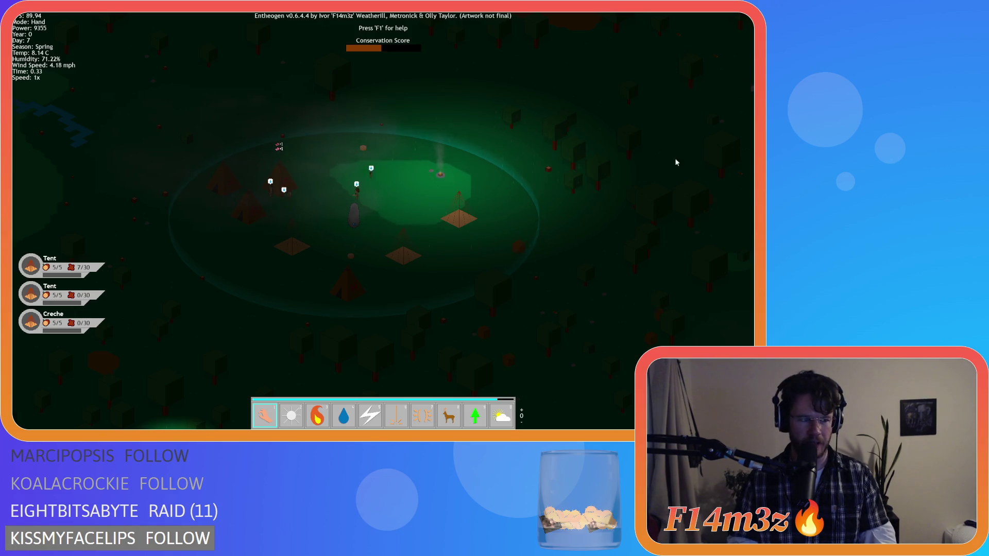
key("w")
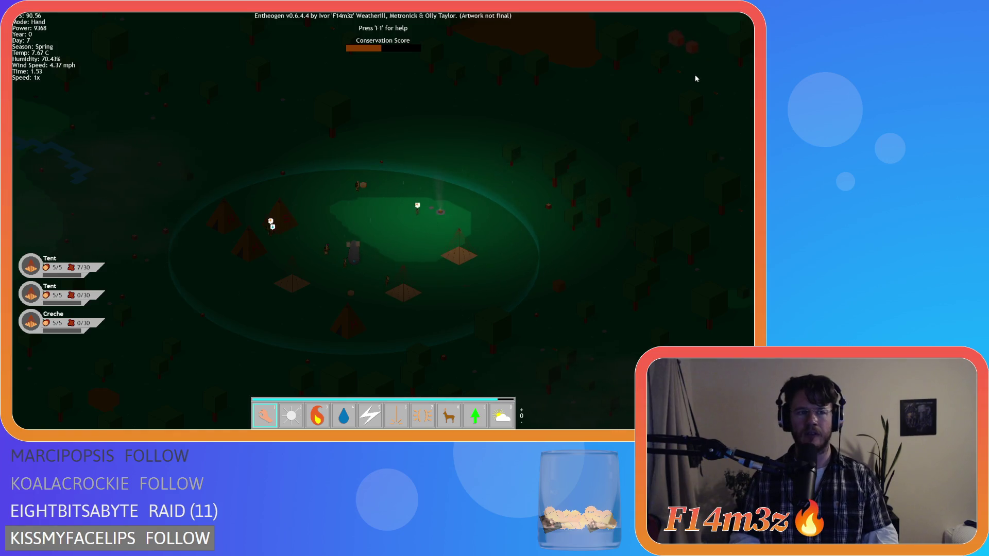
key("Up")
key("Left")
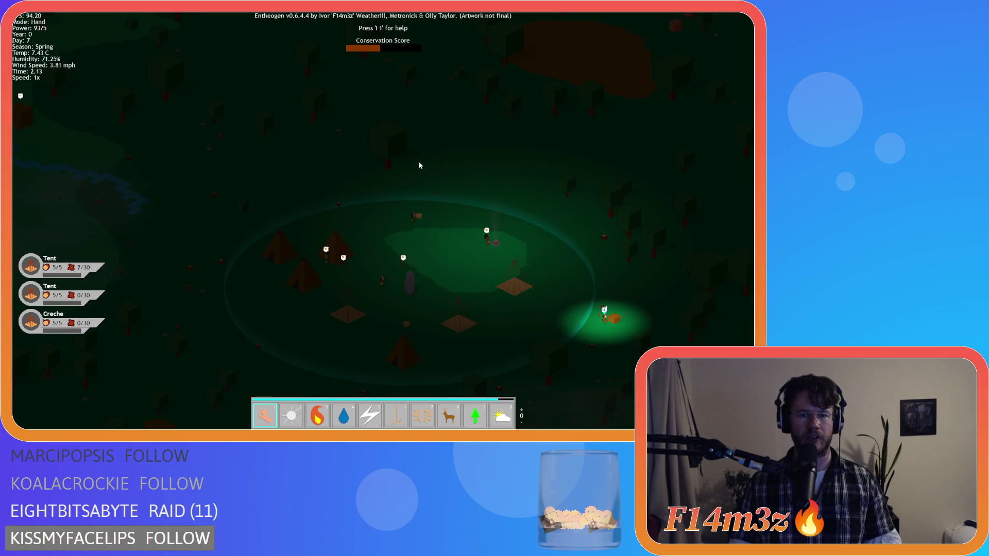
key("Up")
key("Right")
key("Down")
key("Right")
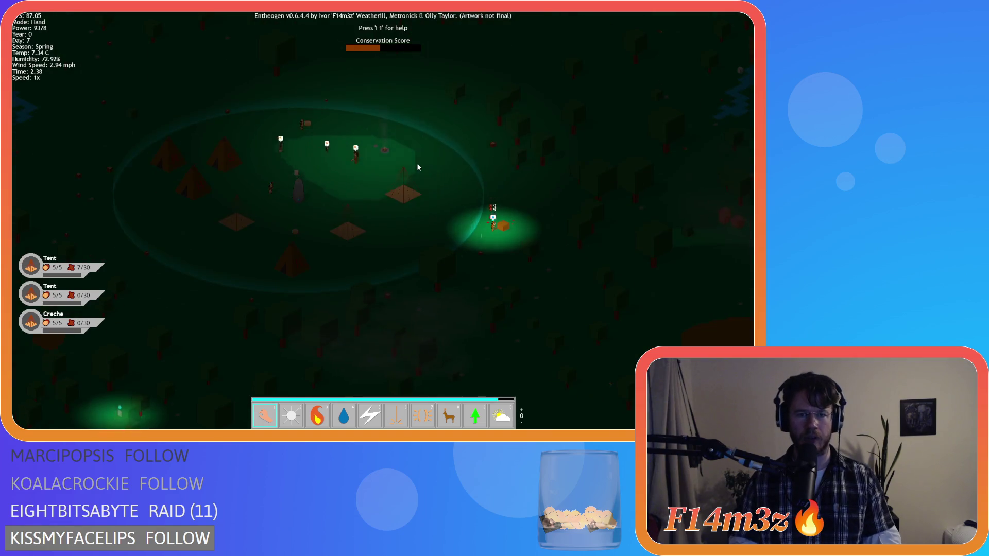
key("Right")
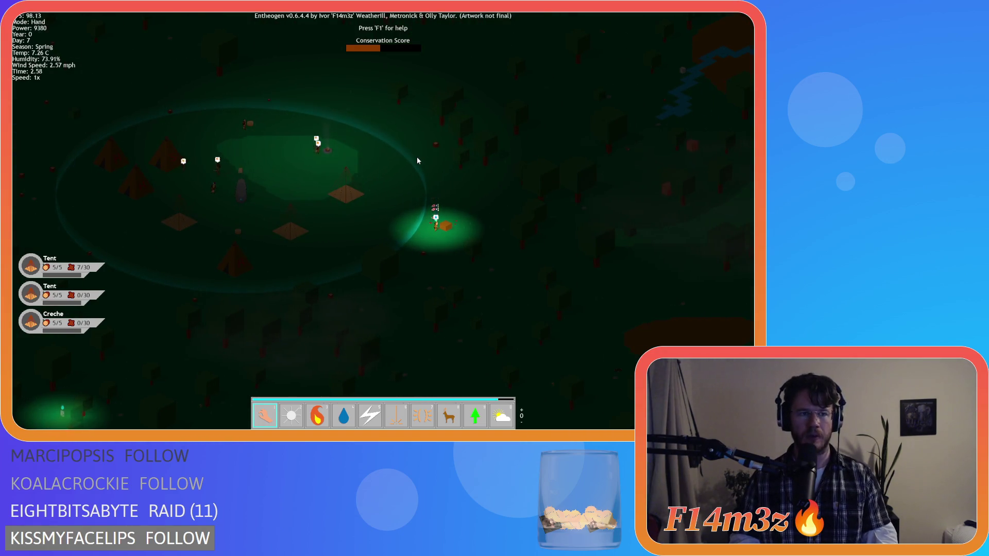
key("Left")
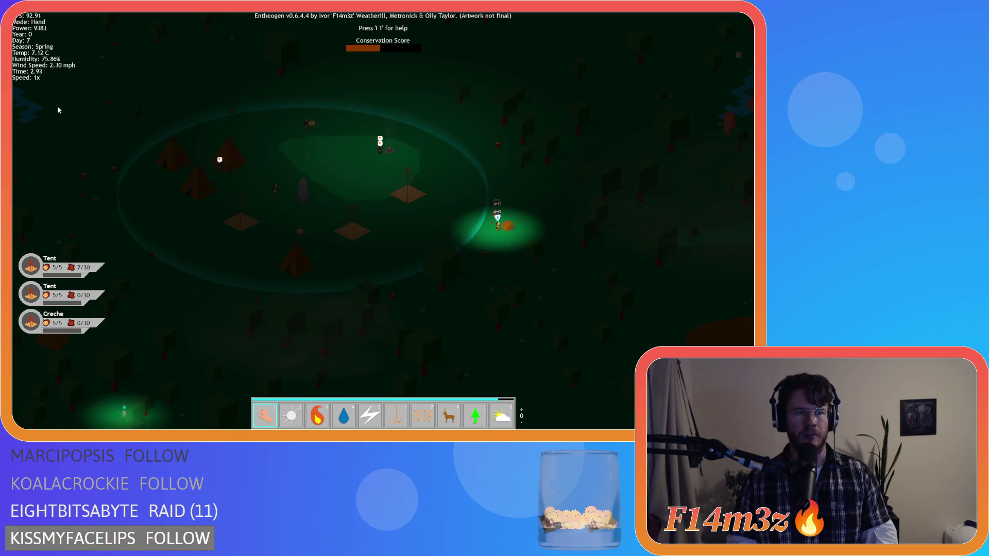
key("Up")
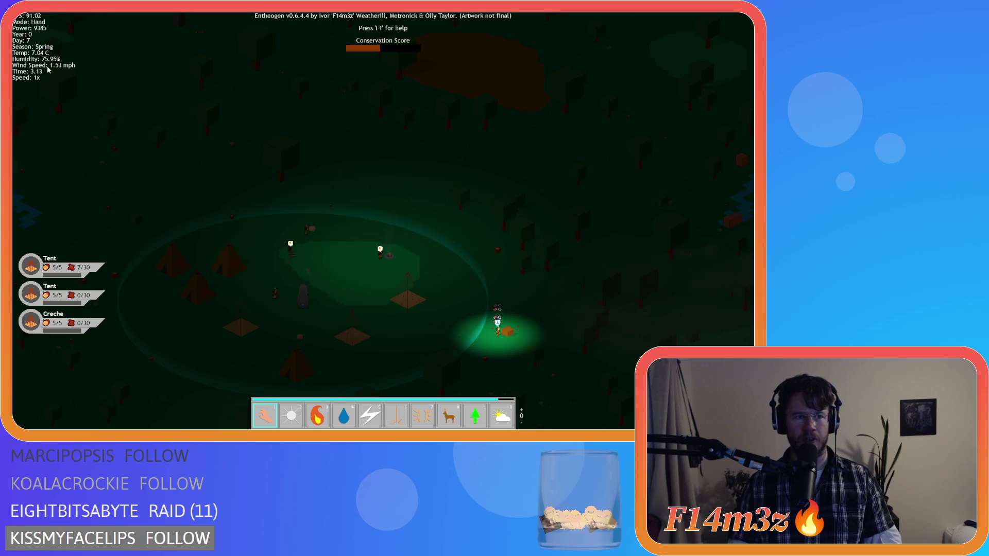
key("Left")
key("Down")
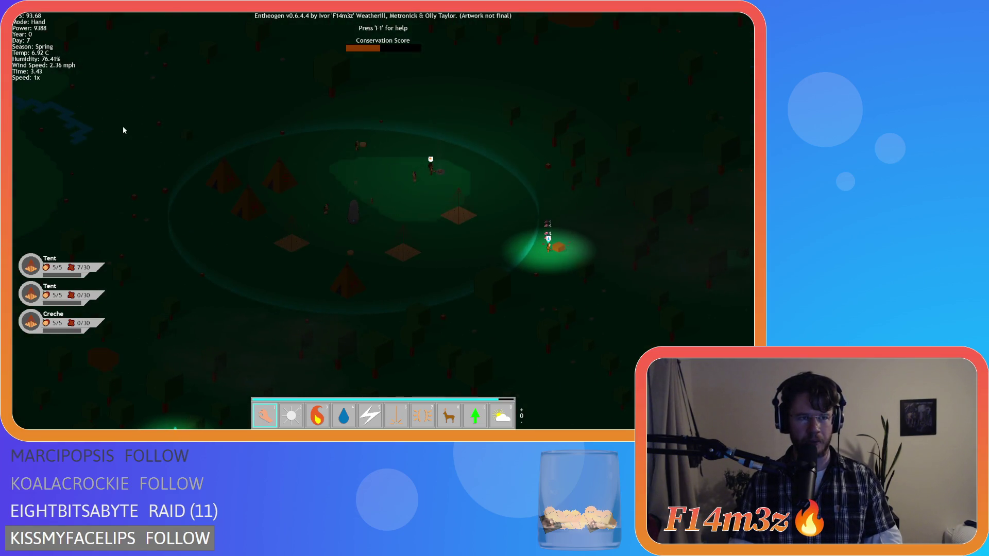
key("Up")
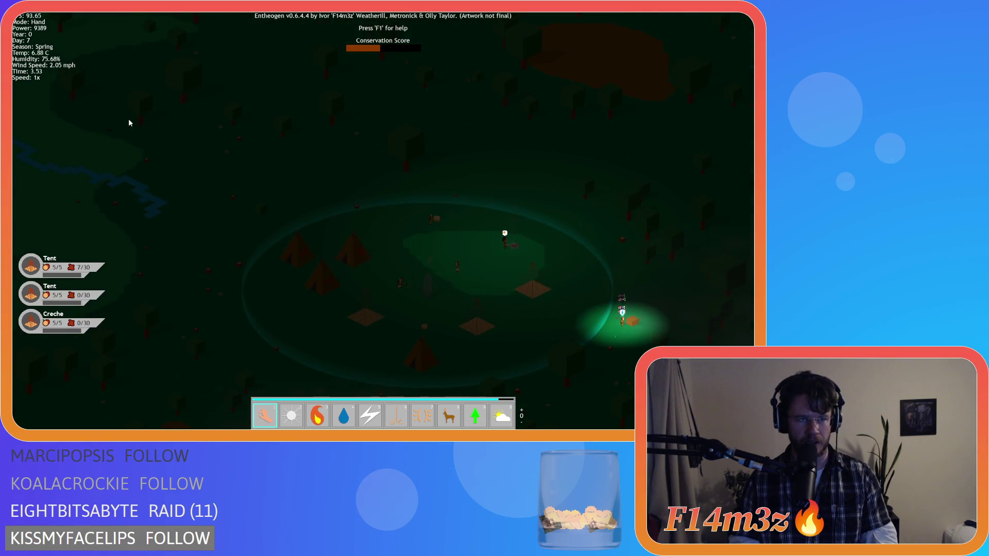
key("Down")
key("Up")
key("Down")
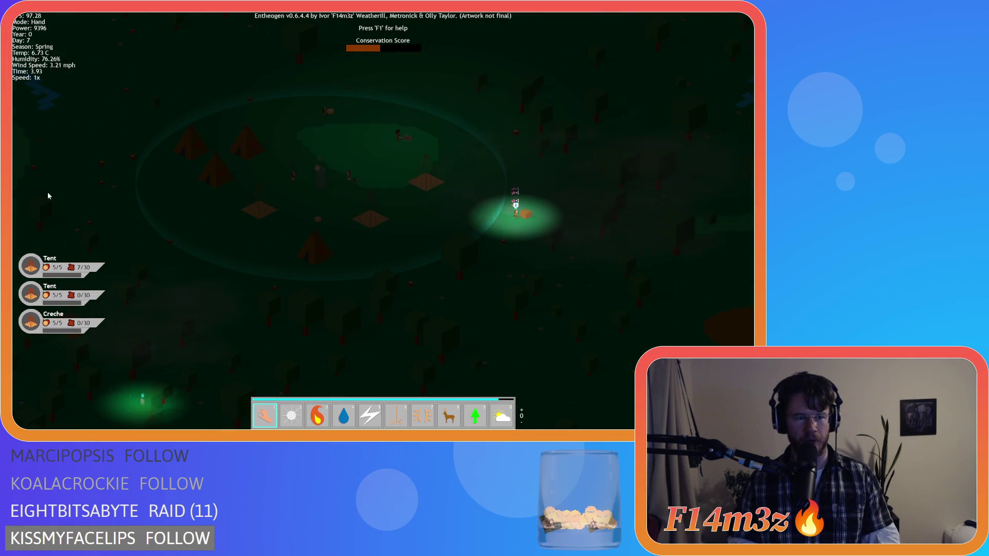
left_click(172, 229)
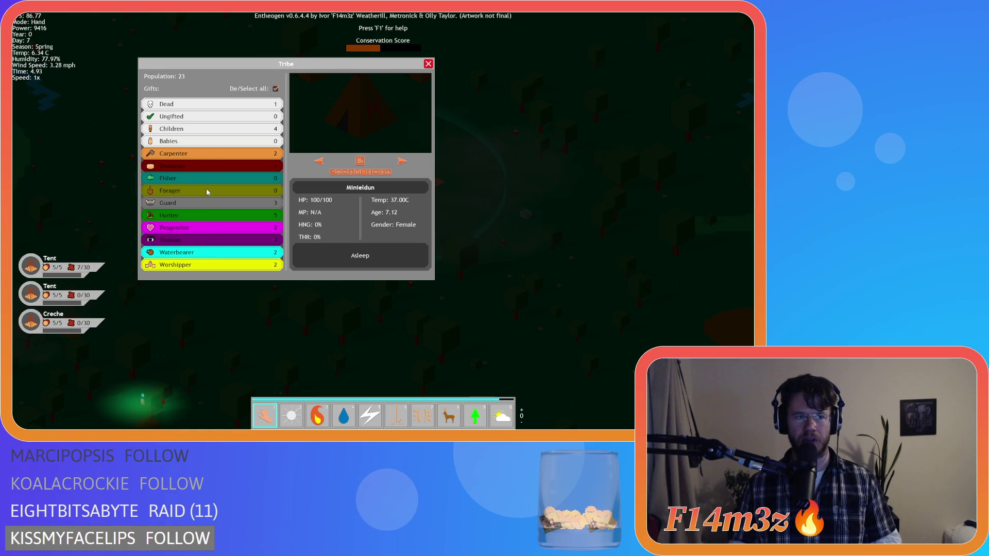
Quit the running game with Alt+F4 to return to the sc_drawTribeBars script.
key("alt+F4")
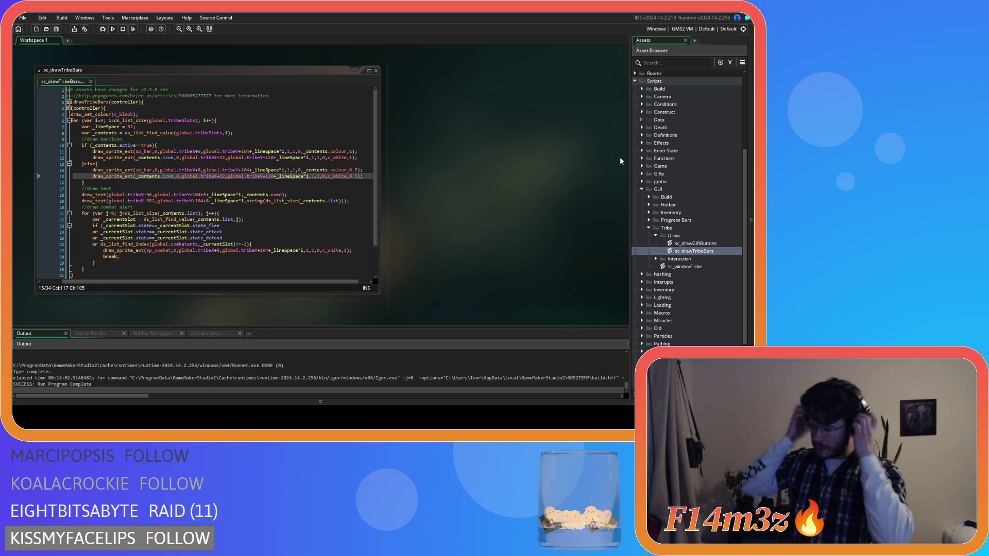
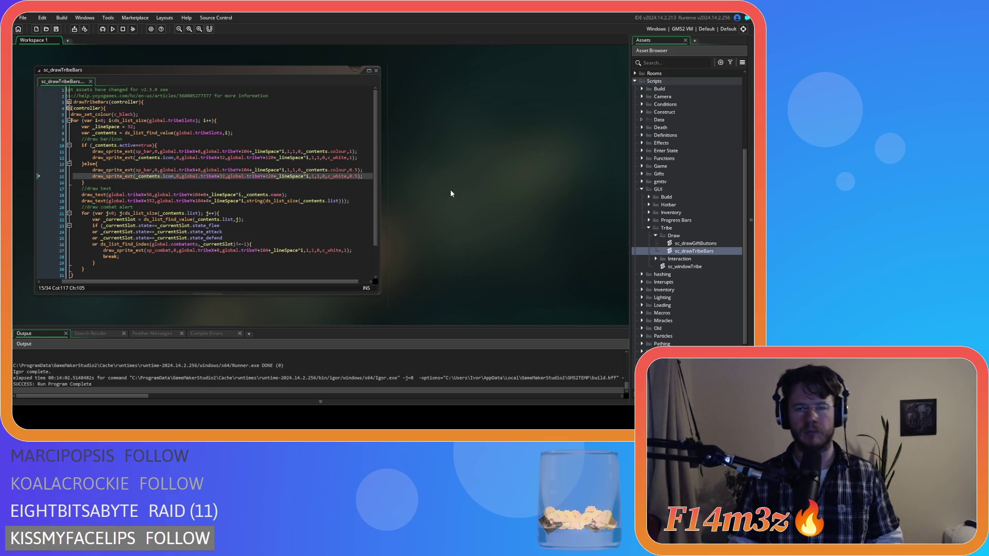
Close the sc_drawTribeBars script and every other open editor with Windows > Close All.
right_click(459, 207)
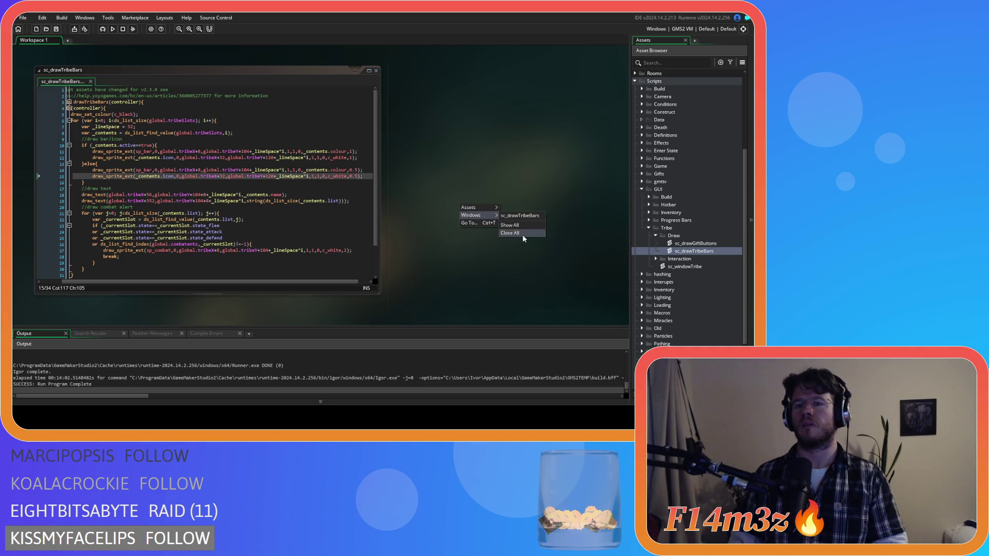
left_click(522, 234)
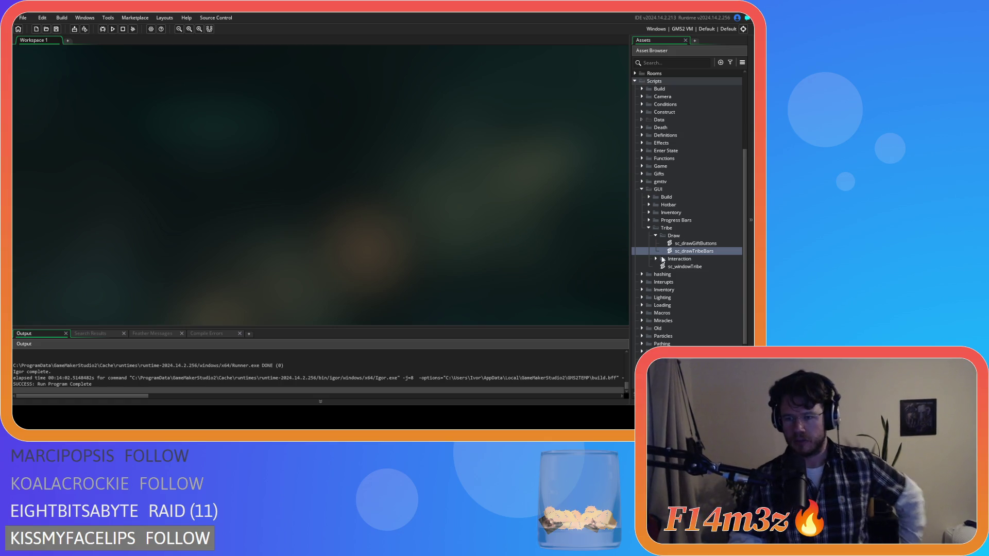
Collapse the Tribe and GUI script folders, then open ob_human from Objects > Animal > Human.
left_click(649, 227)
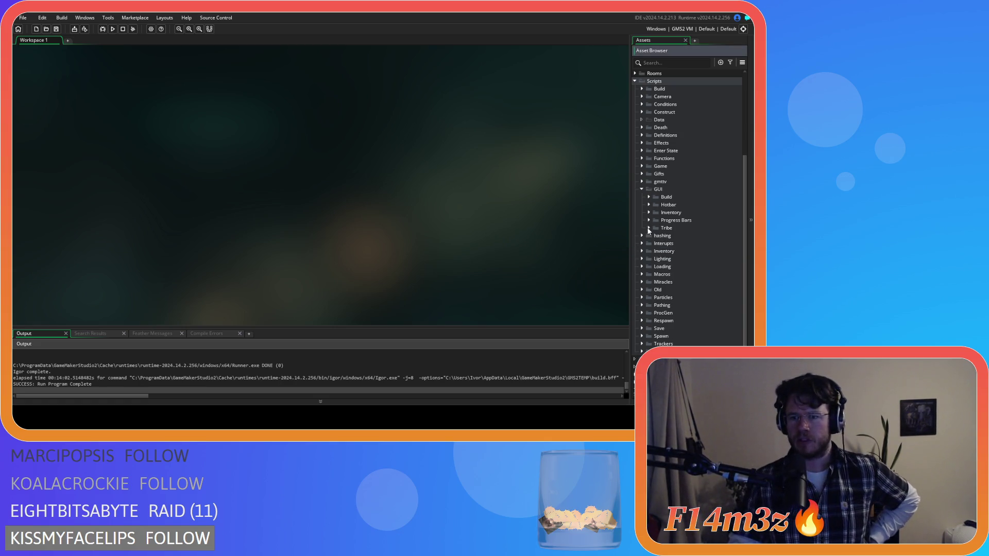
left_click(641, 189)
scroll(636, 173, "up", 4)
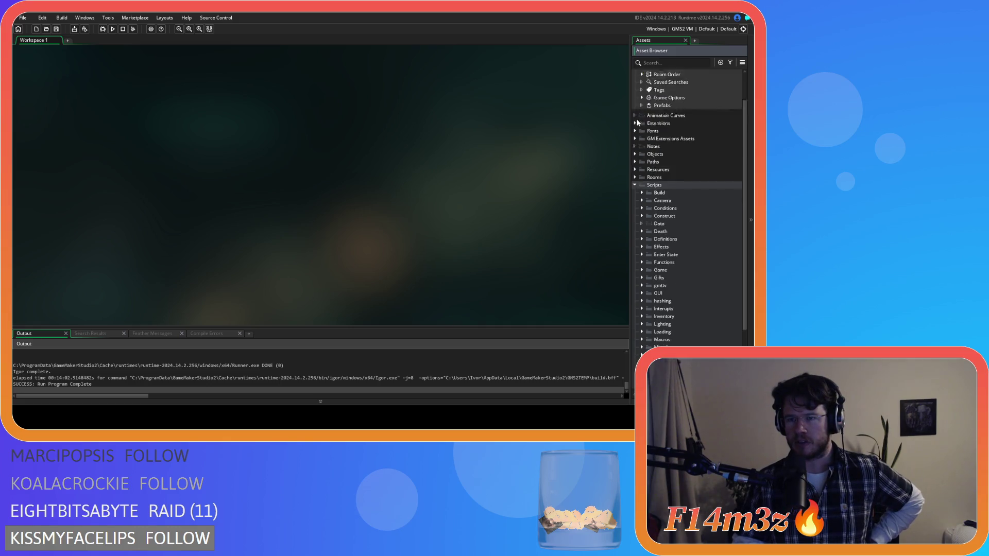
left_click(635, 175)
left_click(641, 183)
left_click(648, 192)
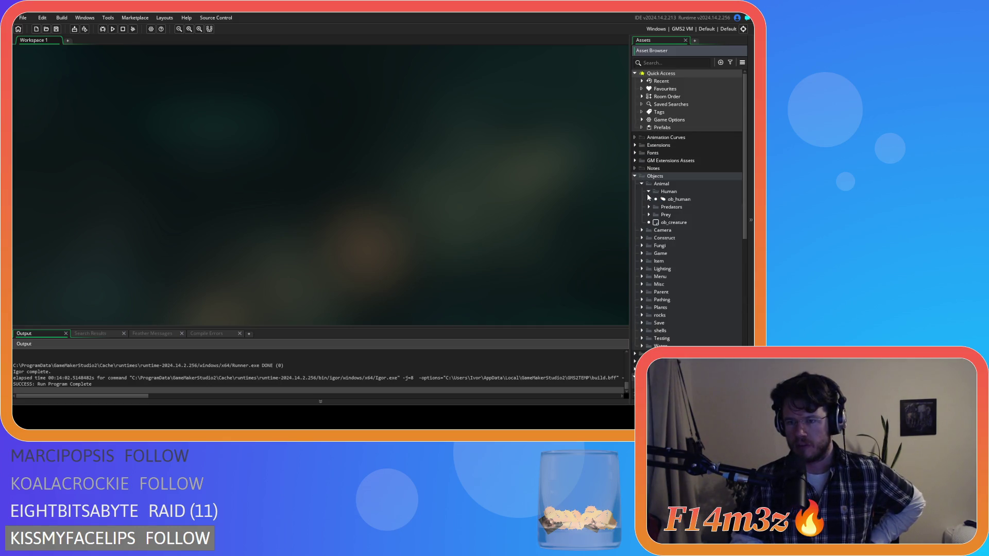
left_click(662, 191)
double_click(664, 199)
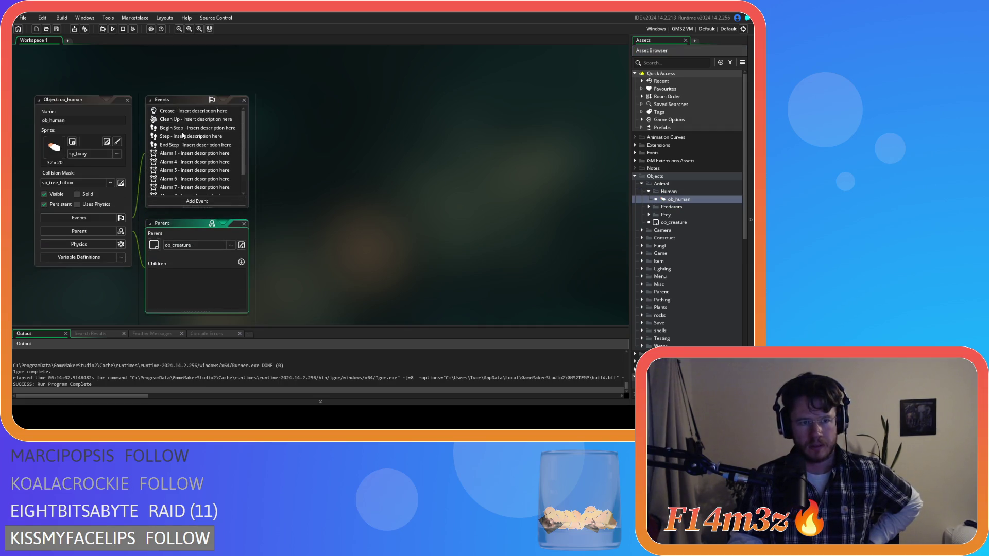
Open ob_human's Step event code and scroll down to its mouse-click handling.
left_click(184, 138)
double_click(184, 138)
scroll(439, 209, "down", 10)
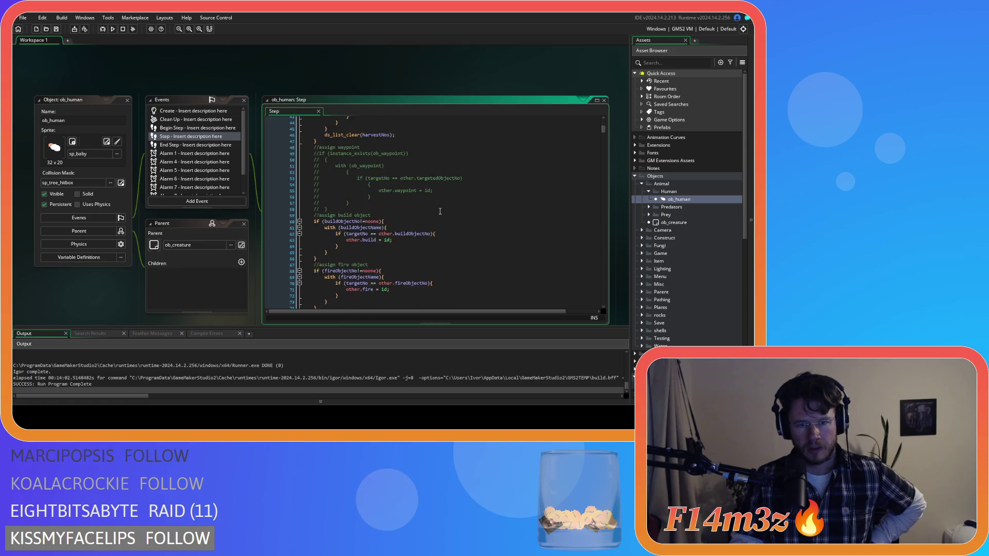
scroll(440, 209, "down", 15)
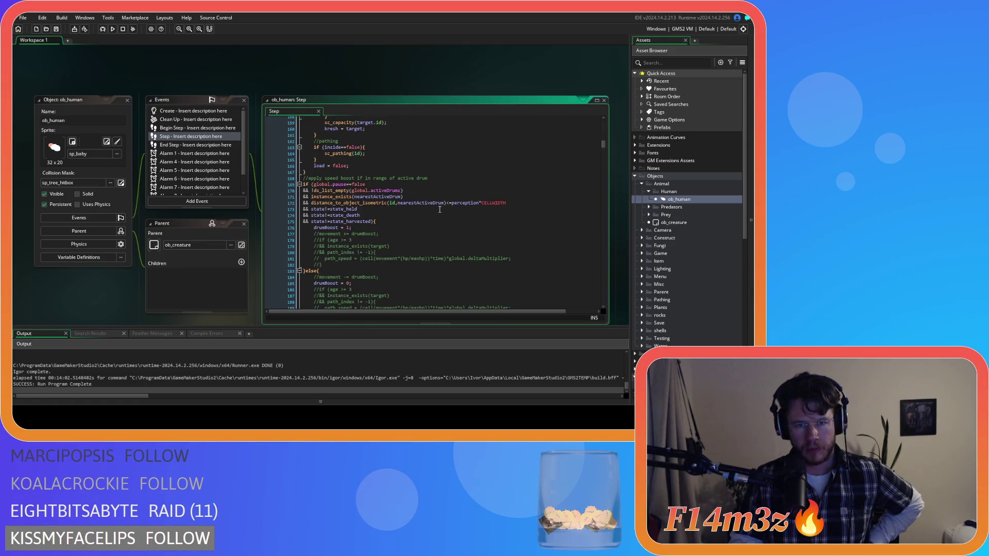
scroll(440, 209, "down", 6)
scroll(439, 209, "down", 2)
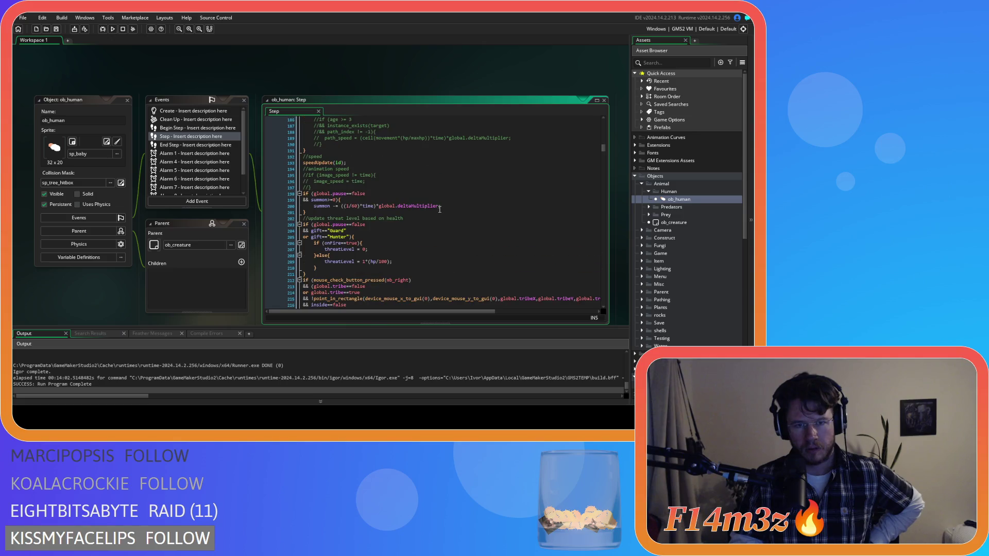
scroll(439, 209, "down", 4)
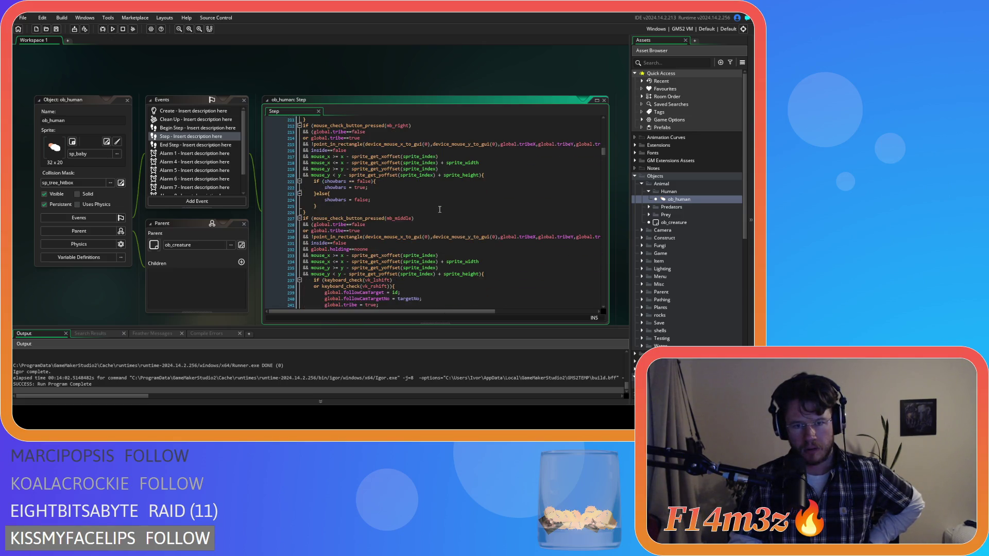
Place the caret on the global.tribe check line, then select ob_bear under Predators.
scroll(439, 209, "up", 1)
left_click(402, 153)
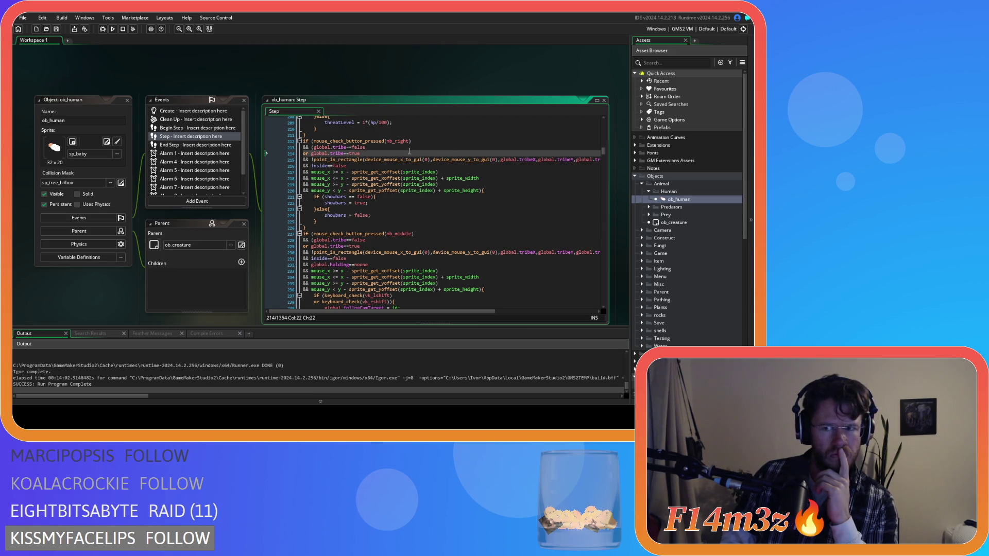
left_click(649, 207)
left_click(670, 215)
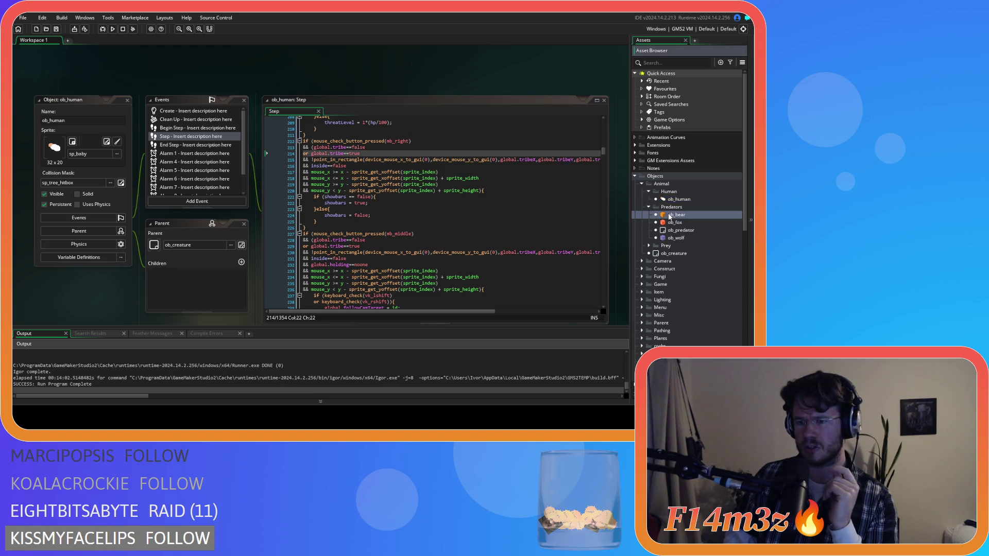
Review ob_bear's Step event follow-cam block, then reopen ob_human's Step code.
double_click(669, 215)
left_click(178, 104)
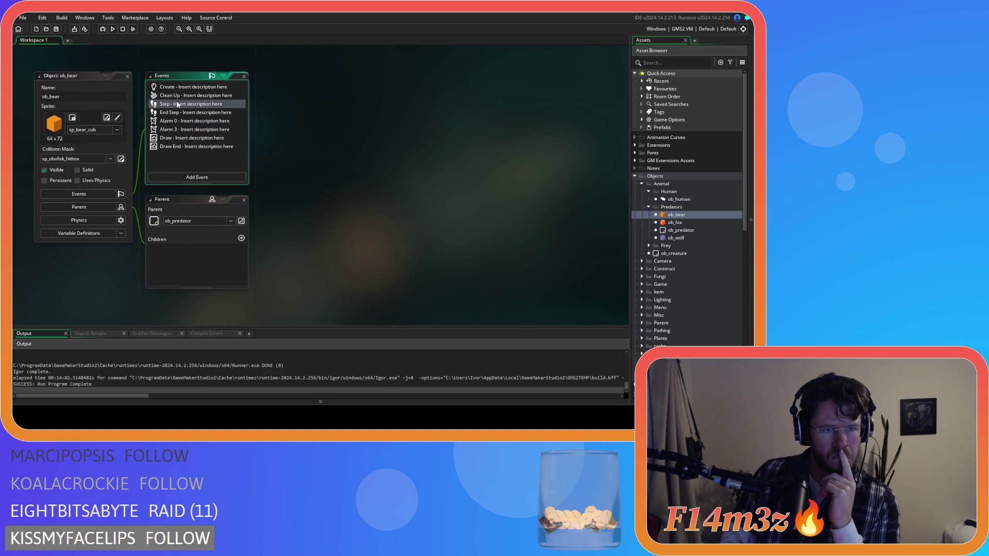
scroll(427, 208, "down", 10)
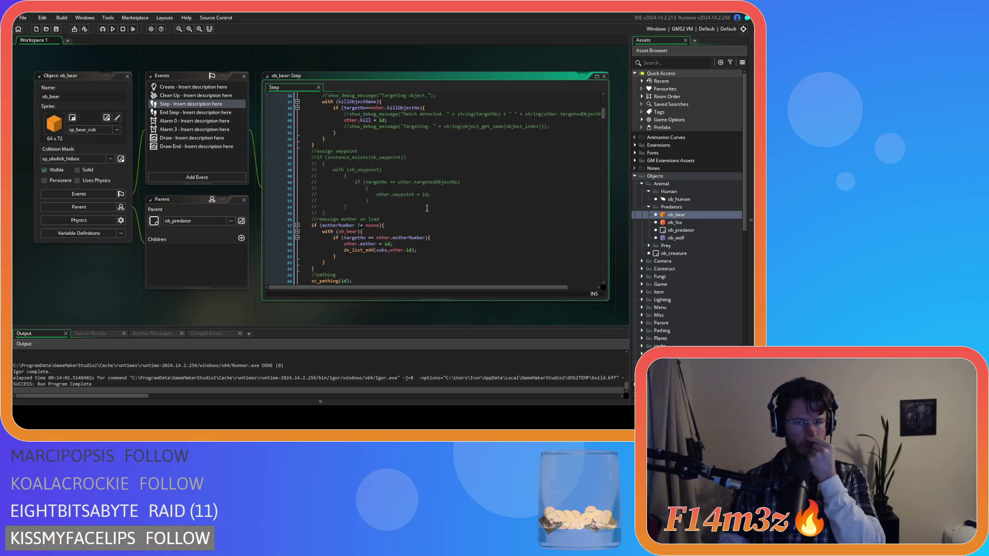
scroll(427, 208, "down", 10)
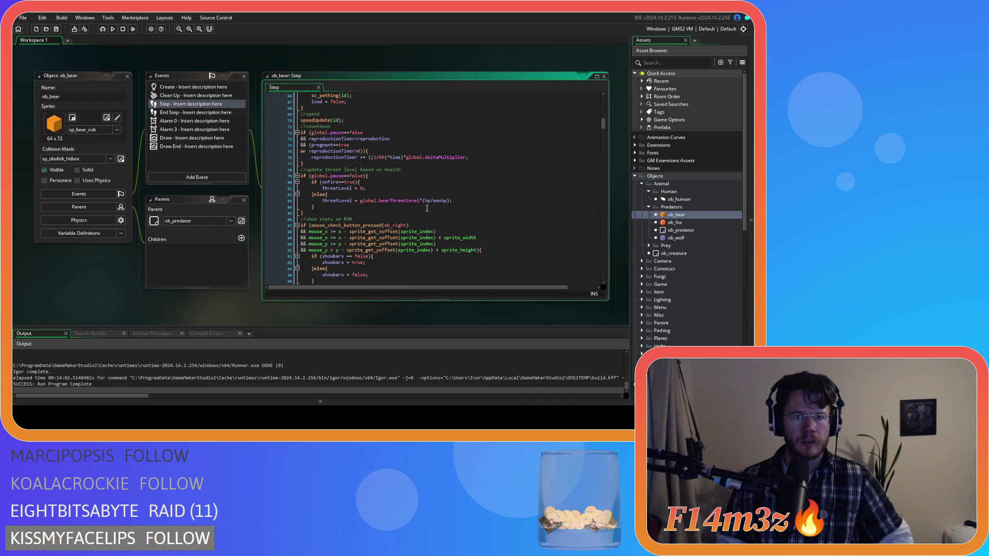
scroll(427, 208, "down", 13)
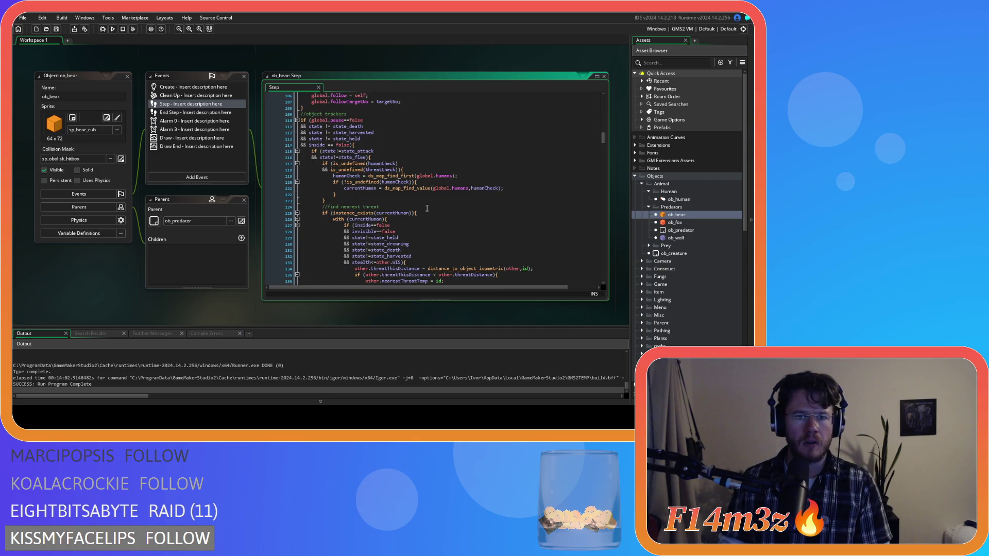
scroll(427, 208, "up", 6)
scroll(427, 208, "up", 4)
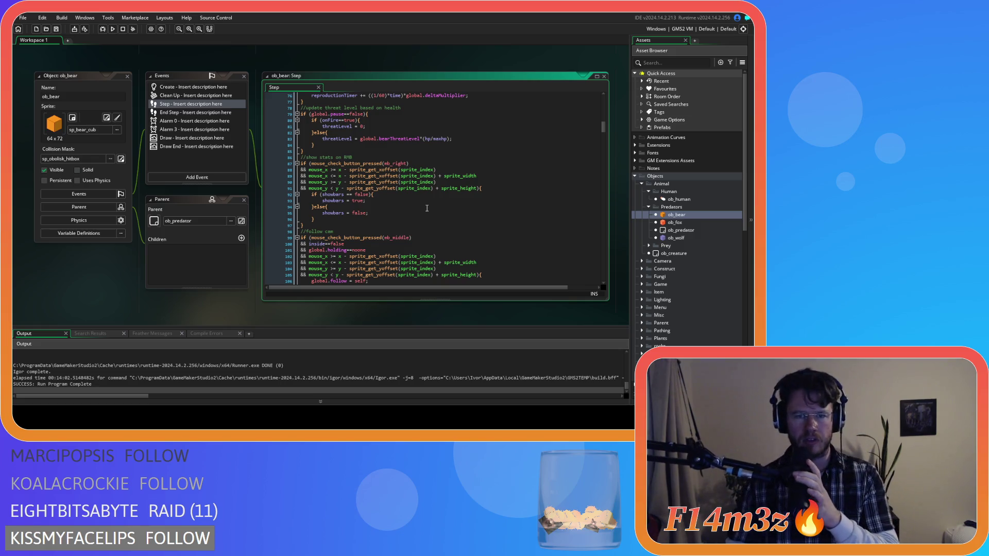
double_click(679, 198)
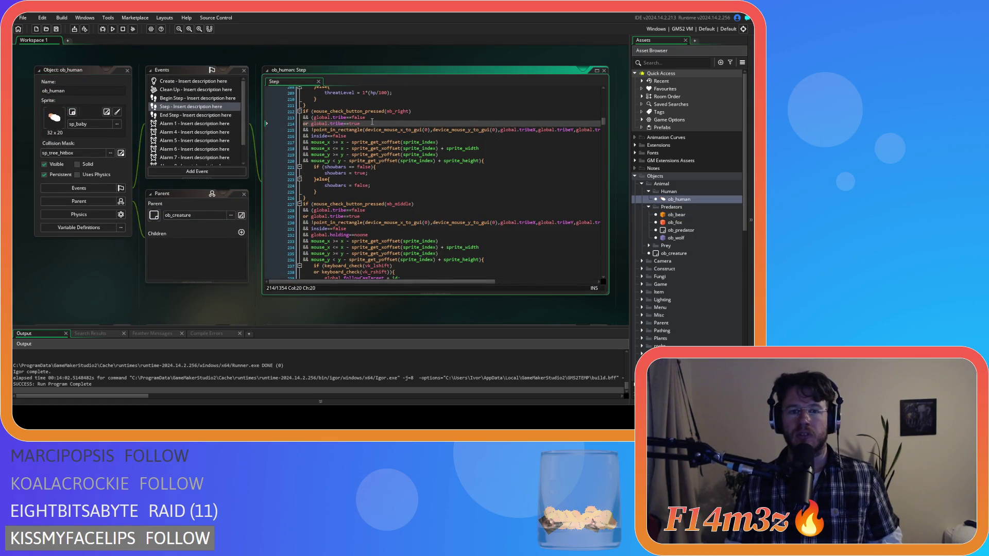
Review ob_human's click conditions around line 213, then open the ob_camera object editor.
left_click(372, 118)
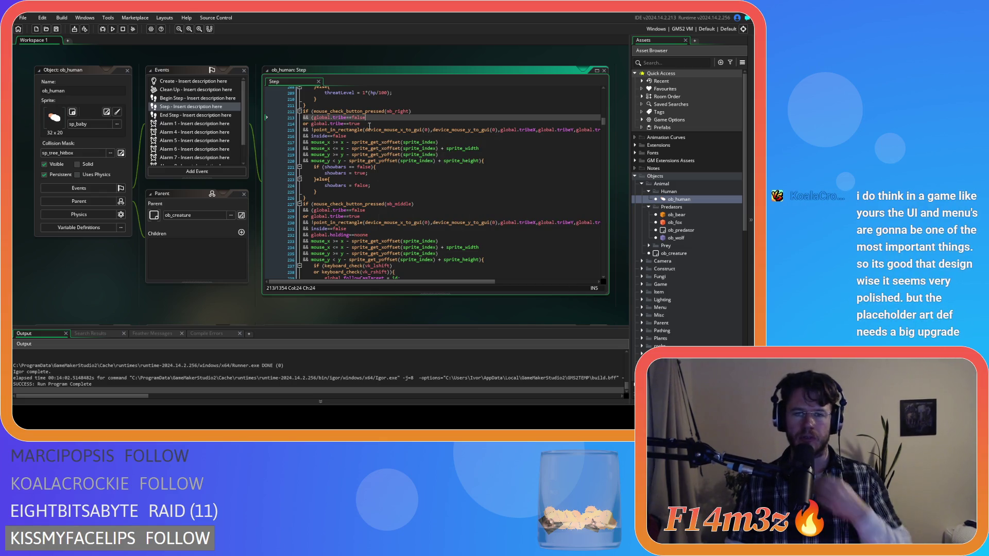
mouse_move(370, 126)
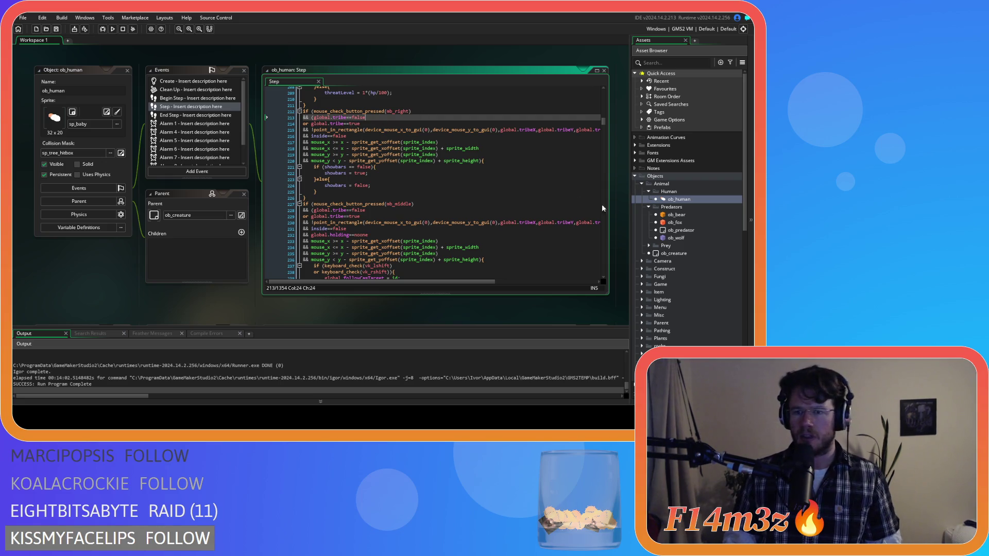
scroll(421, 169, "up", 2)
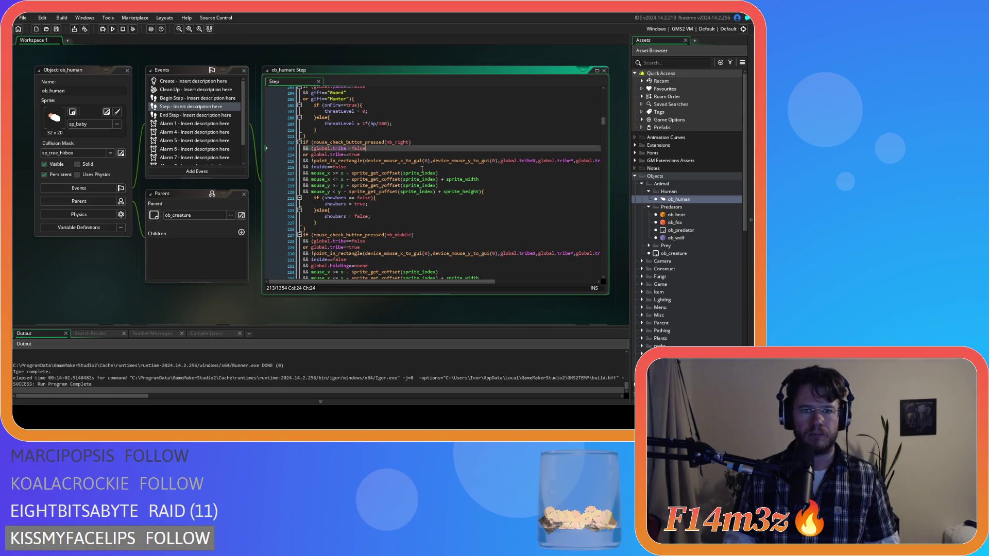
scroll(421, 169, "up", 3)
scroll(532, 207, "down", 2)
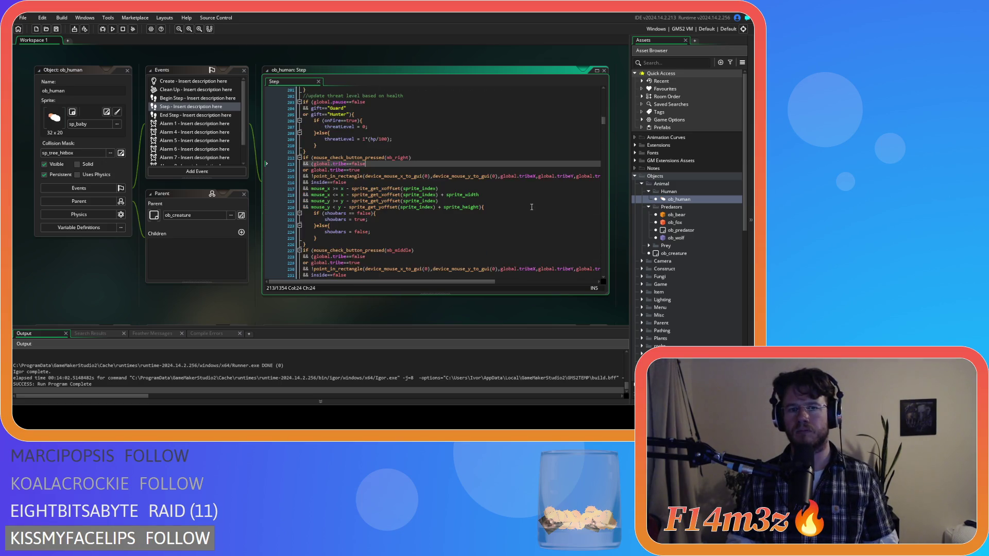
left_click(641, 261)
double_click(650, 269)
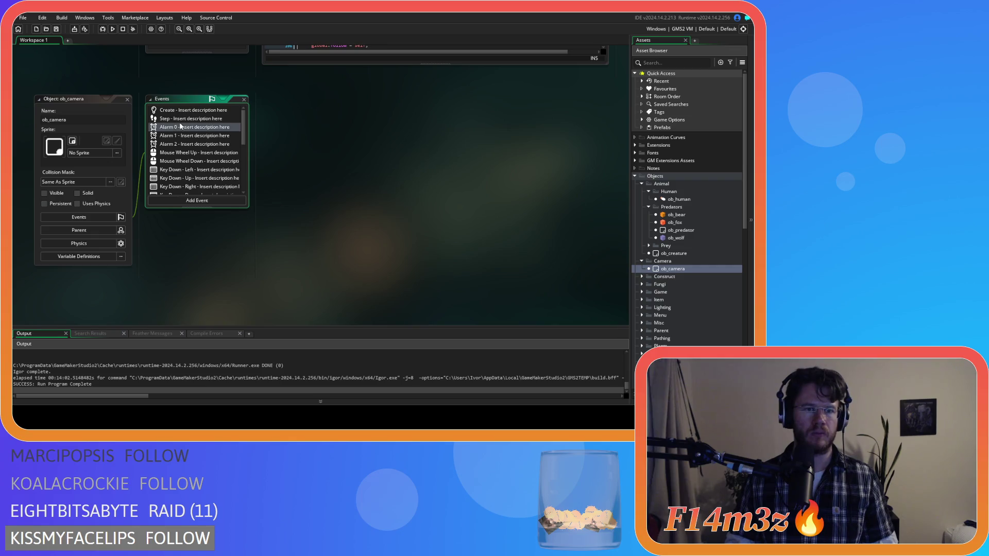
Open ob_camera's Step event code.
double_click(180, 118)
scroll(471, 203, "down", 15)
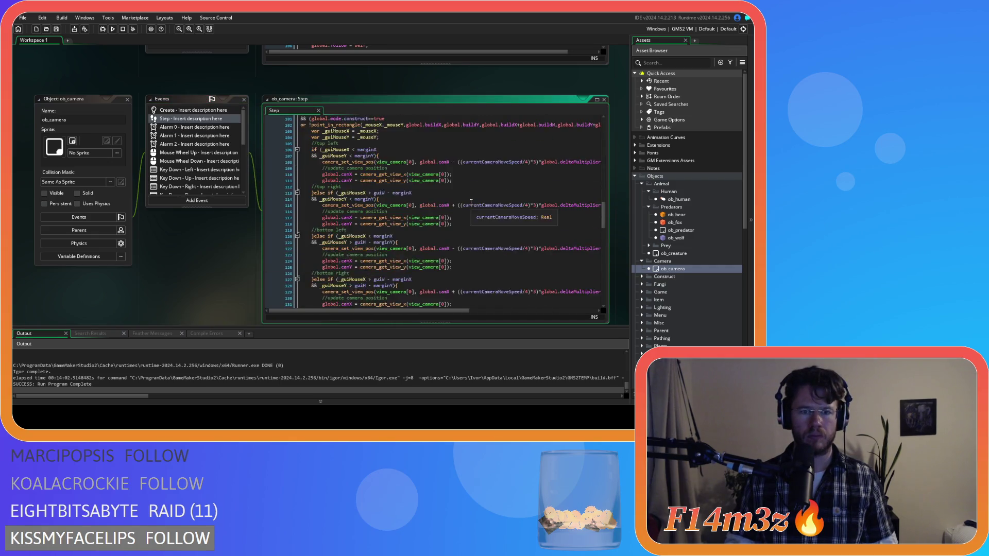
scroll(470, 202, "up", 8)
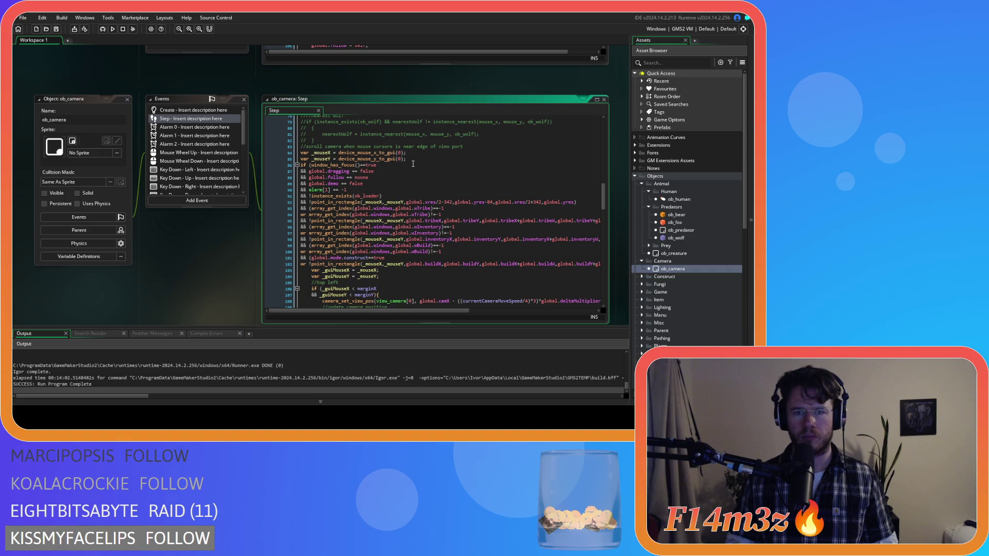
Insert a blank line after line 211 in ob_human's Step code.
scroll(201, 238, "up", 4)
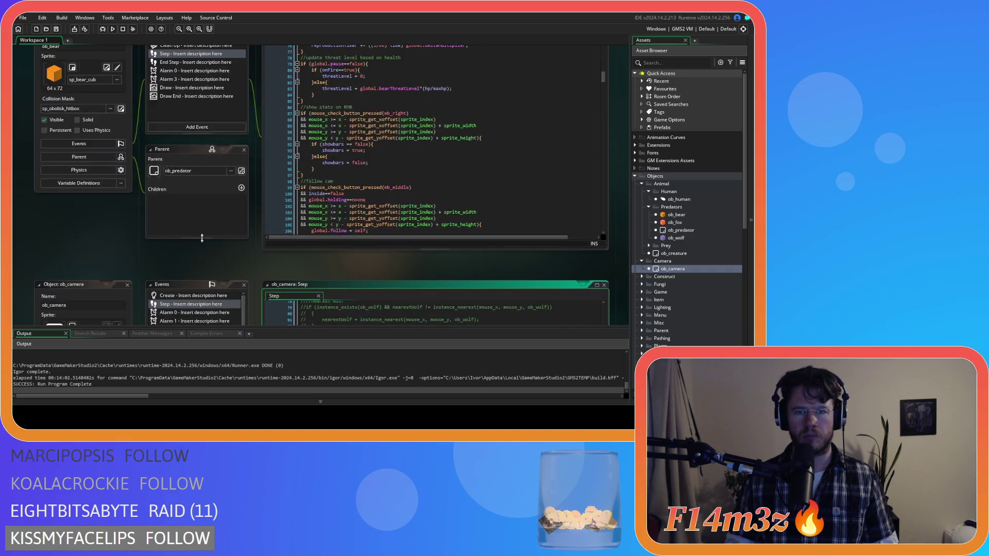
scroll(202, 238, "up", 6)
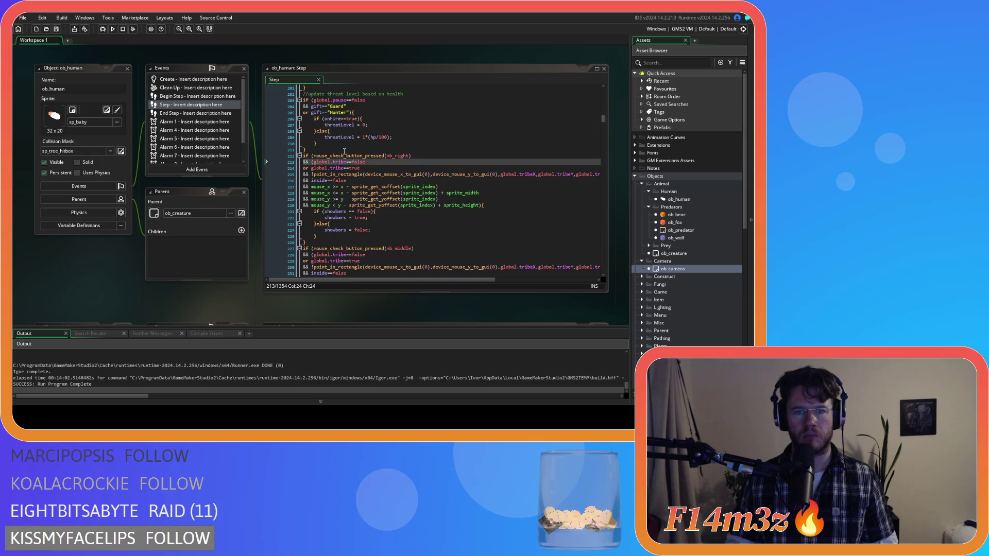
left_click(343, 150)
key("Return")
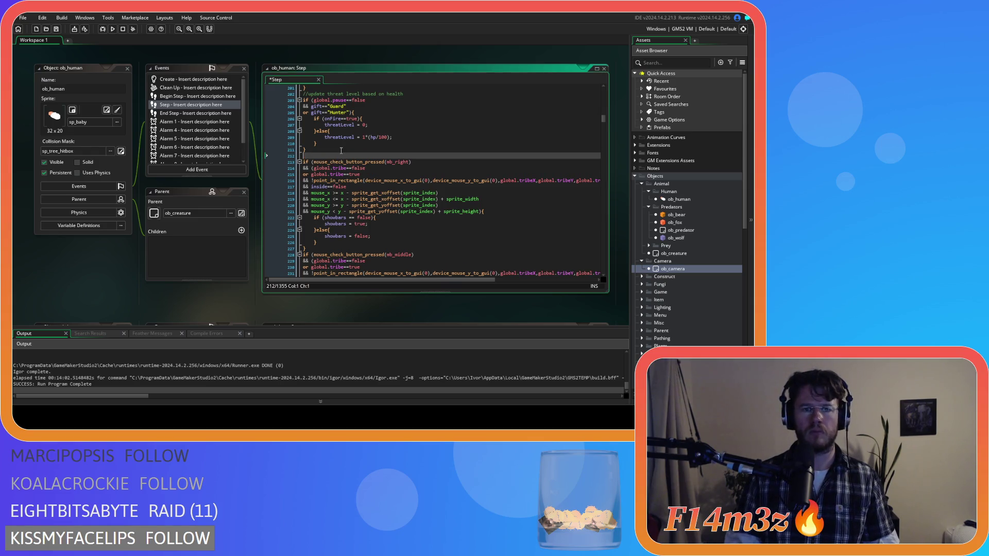
type("var _mouseX = device_mouse_x_to_gui(0); var _mouseY = device_mouse_y_to_gui(0);")
scroll(218, 272, "down", 6)
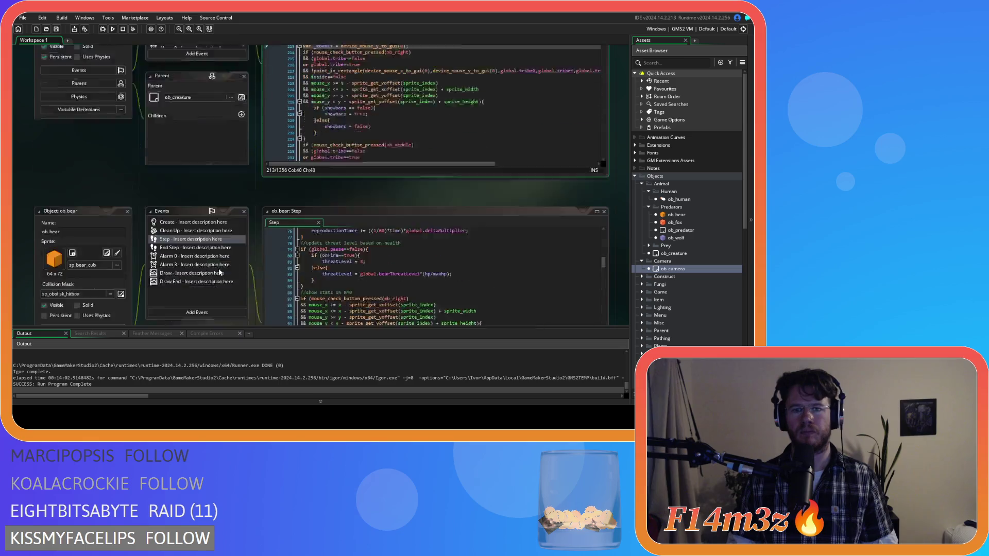
scroll(221, 268, "down", 6)
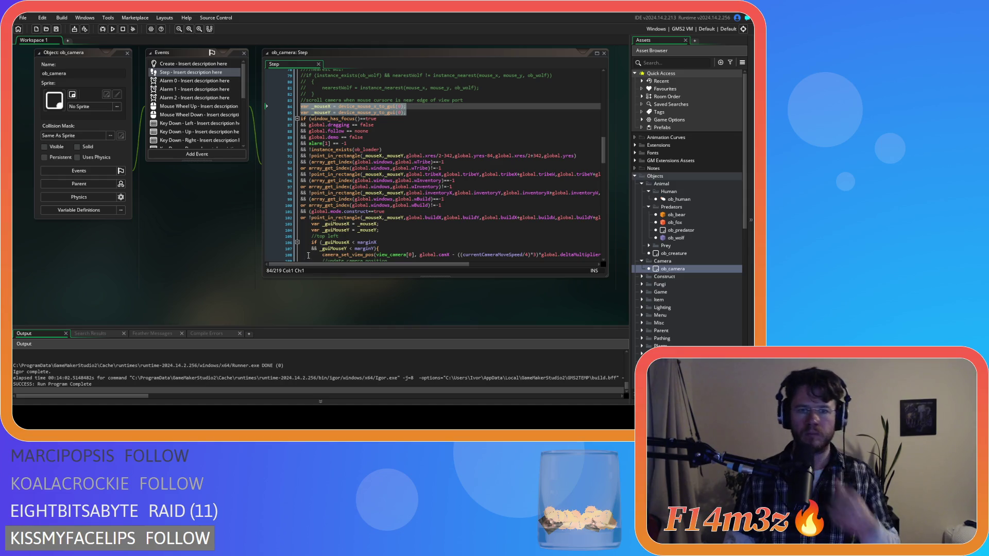
mouse_move(381, 264)
left_mouse_down()
mouse_move(396, 265)
mouse_move(365, 261)
left_mouse_up()
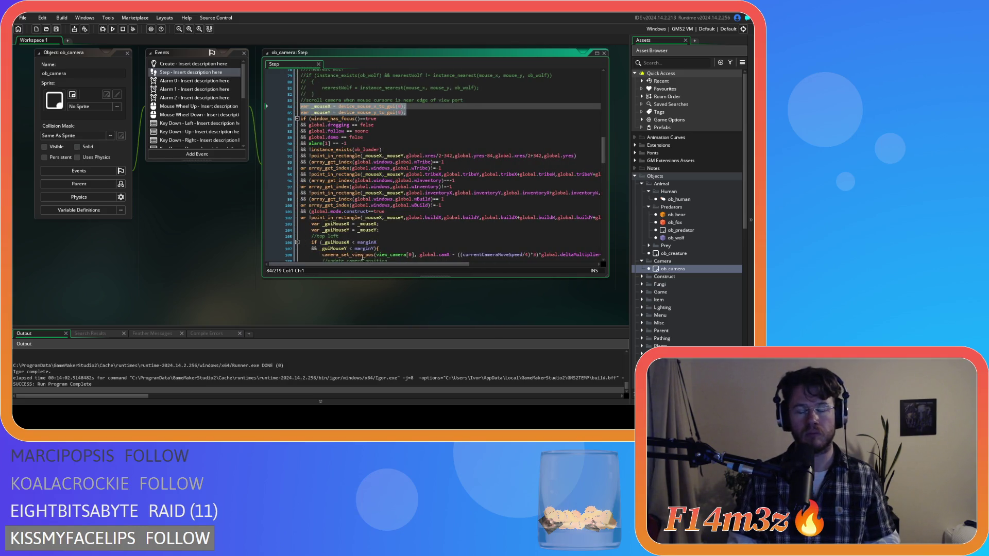
mouse_move(359, 254)
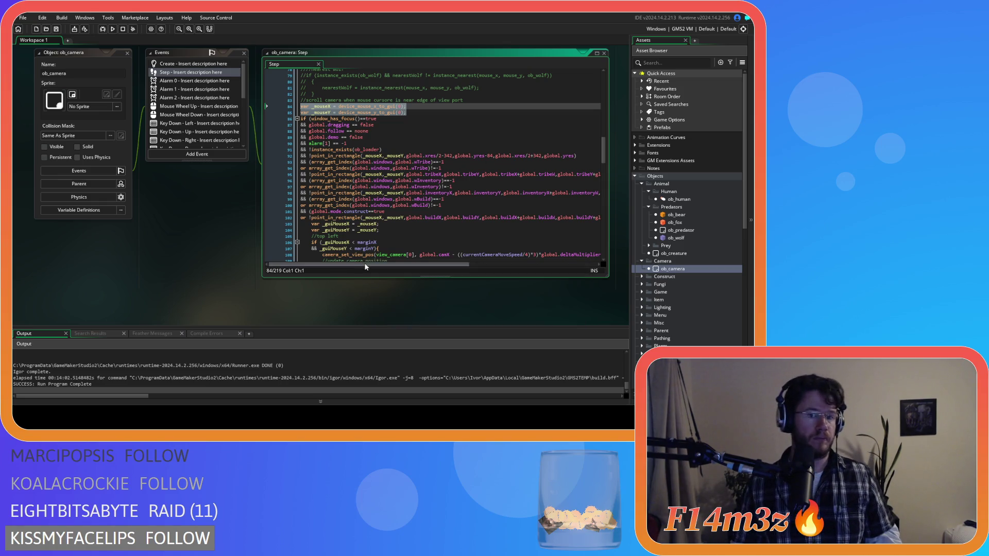
Select the UI-window exclusion checks from line 92 in ob_camera's Step code.
mouse_move(363, 264)
left_mouse_down()
mouse_move(476, 266)
mouse_move(391, 265)
left_mouse_up()
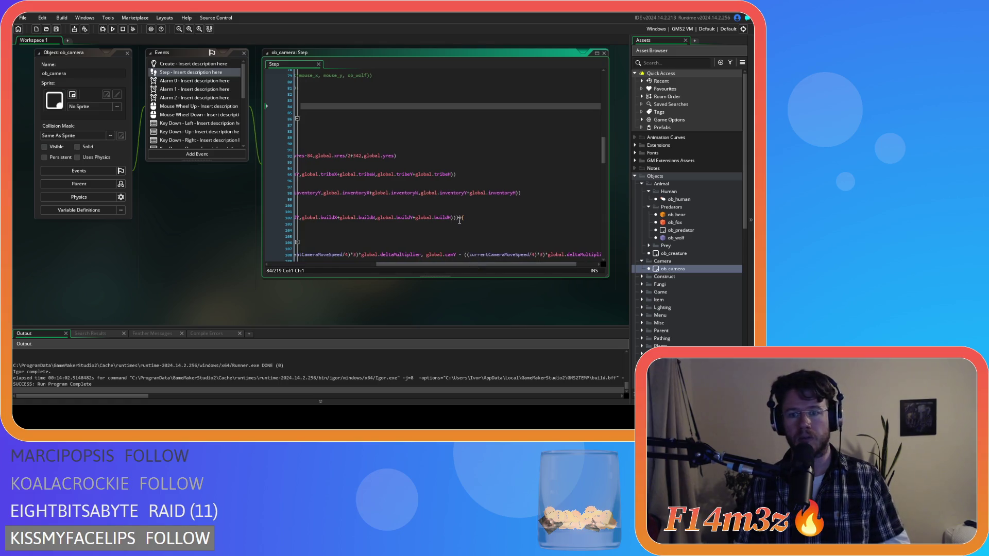
mouse_move(598, 217)
left_mouse_down()
mouse_move(316, 200)
mouse_move(279, 167)
mouse_move(298, 152)
left_mouse_up()
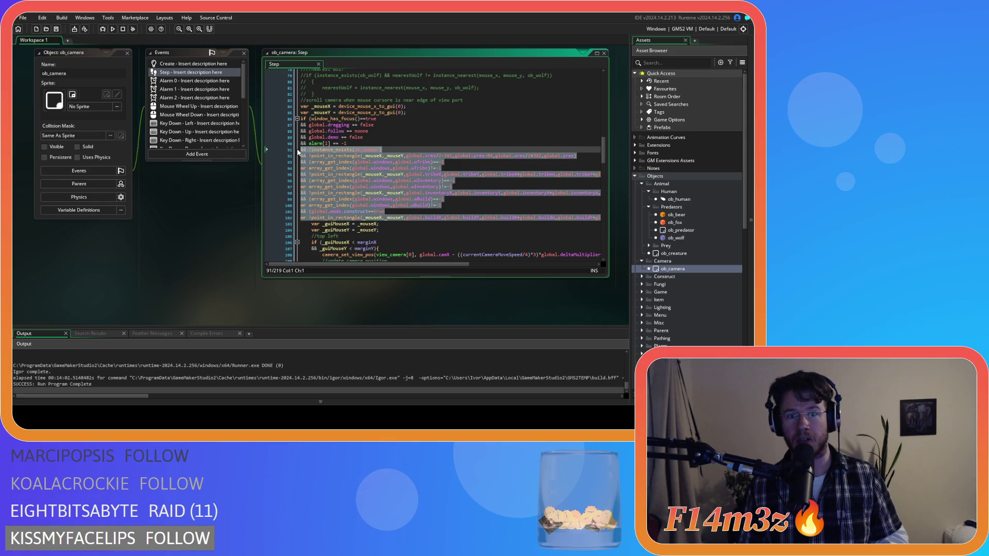
left_click(309, 169, "shift")
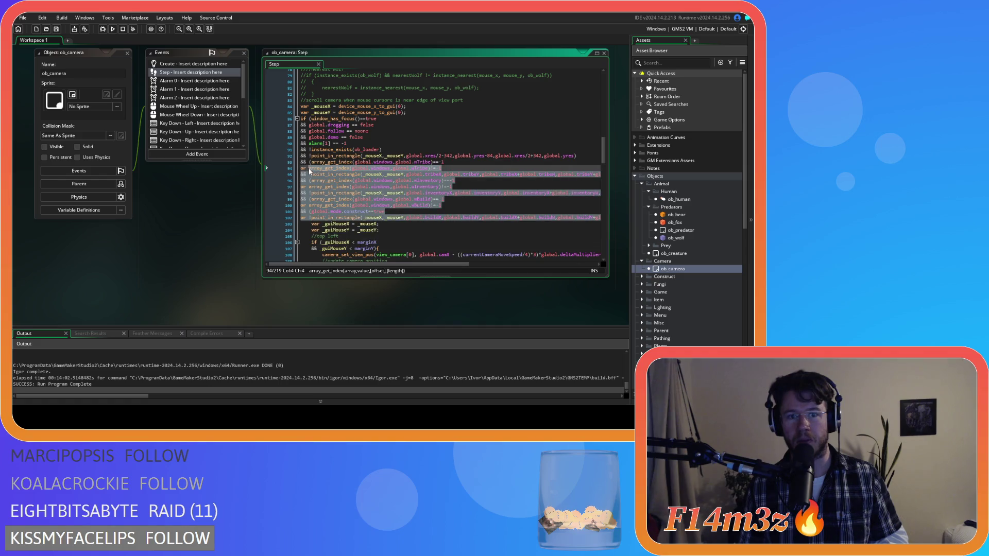
left_click(302, 159, "shift")
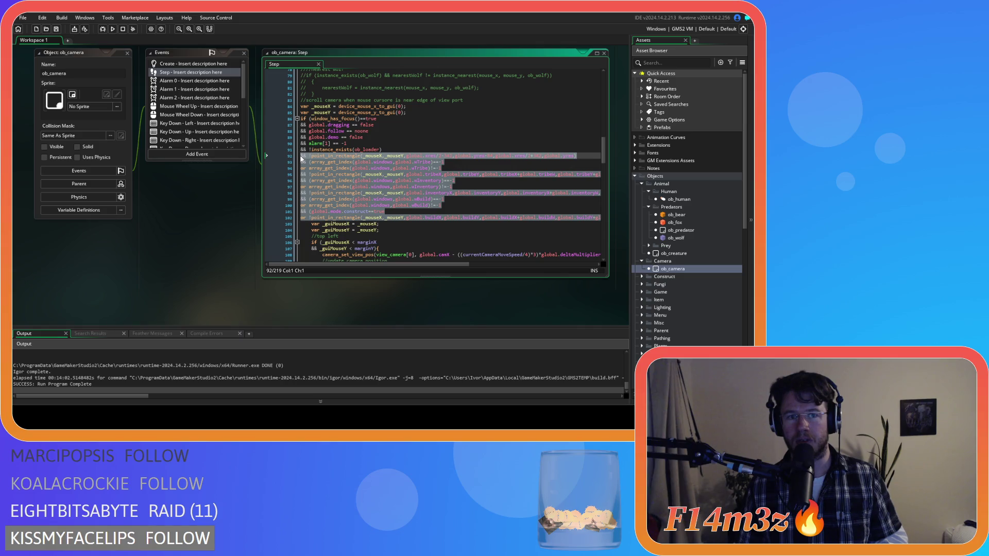
mouse_move(344, 193)
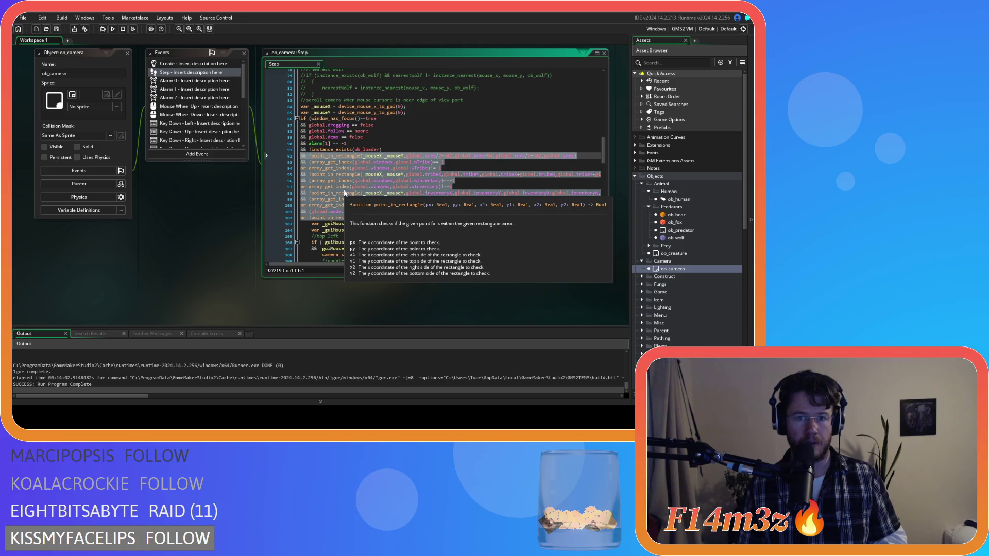
scroll(221, 240, "down", 5)
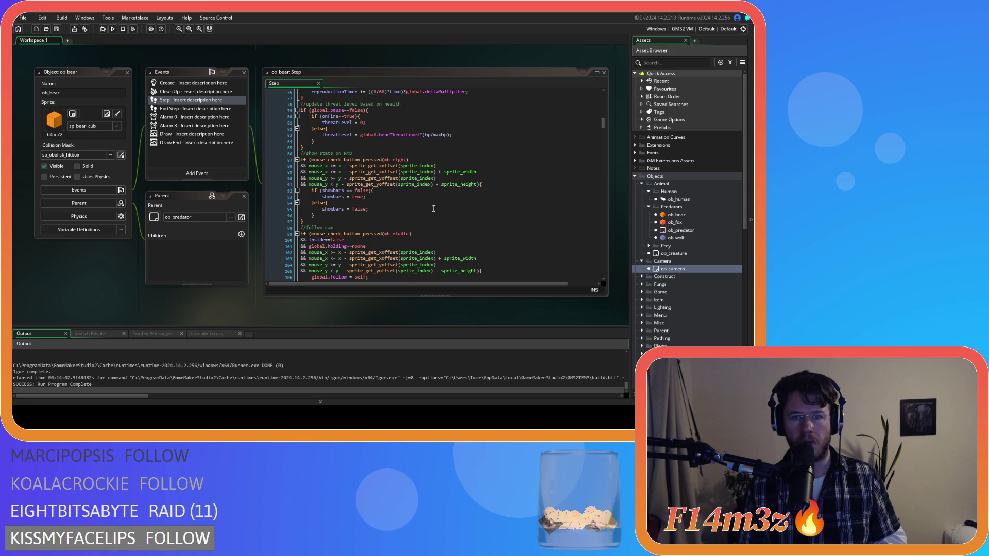
scroll(214, 194, "up", 5)
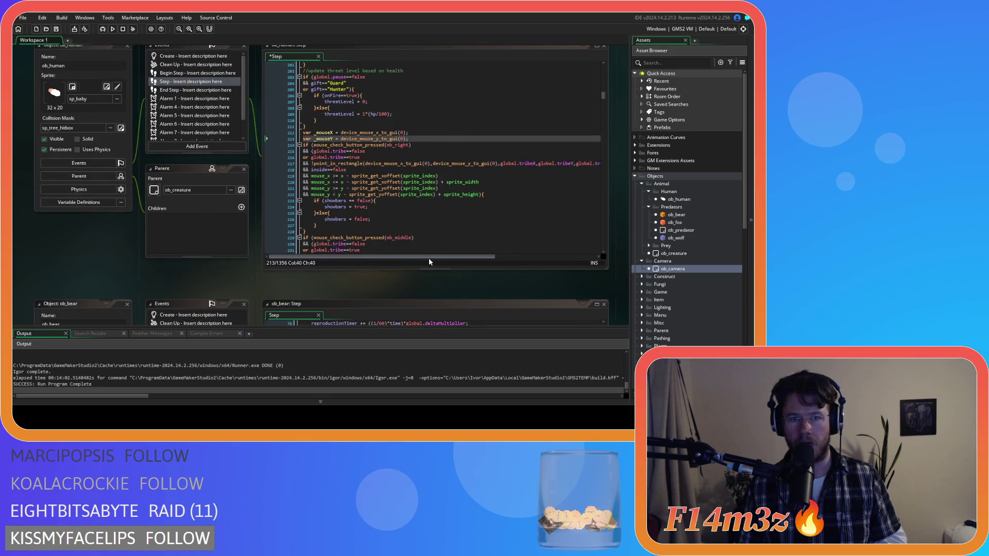
Replace the tribe checks on lines 215–217 with the window-exclusion checks and save.
left_click_drag(439, 257, 541, 256)
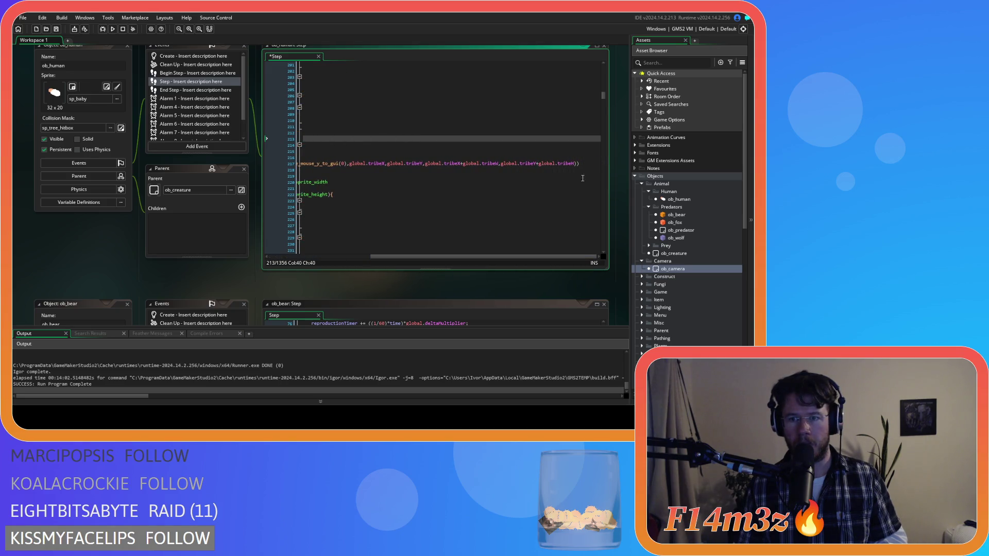
left_click_drag(584, 163, 268, 155)
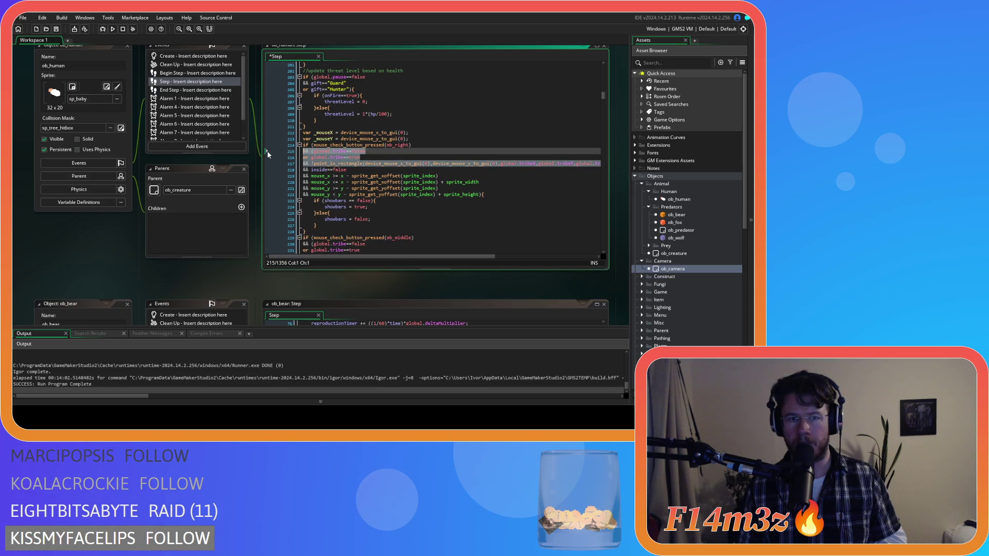
key("ctrl+v")
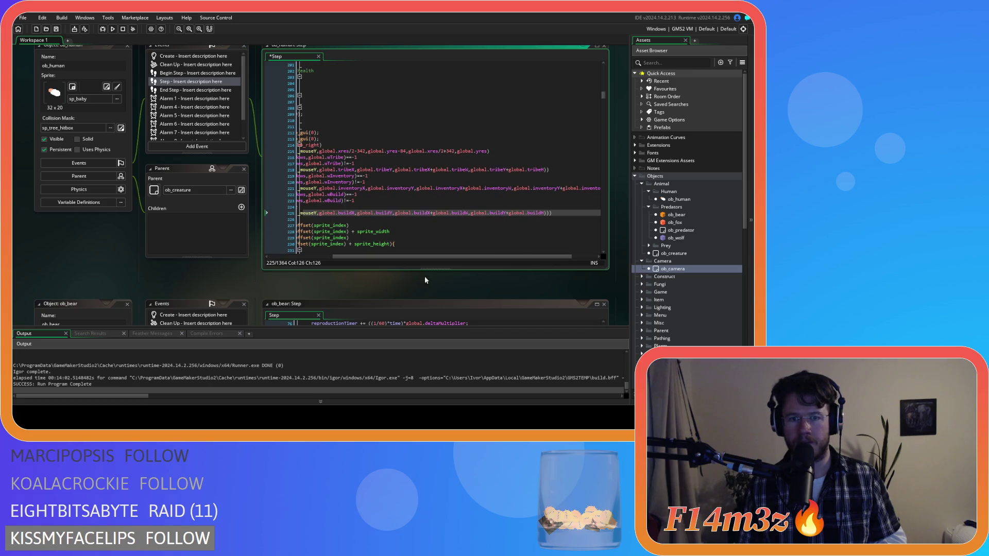
left_click_drag(355, 256, 291, 255)
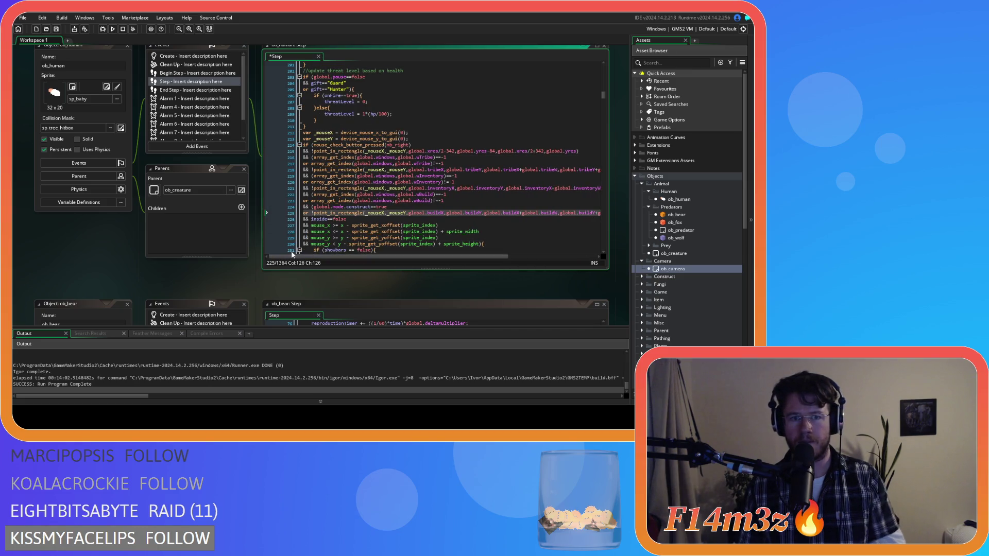
key("Left")
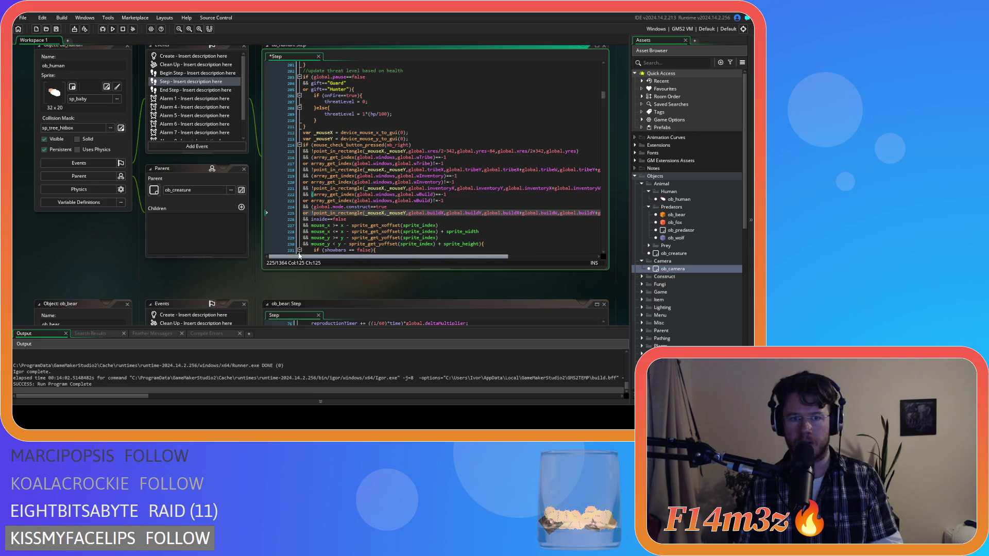
left_click(583, 151)
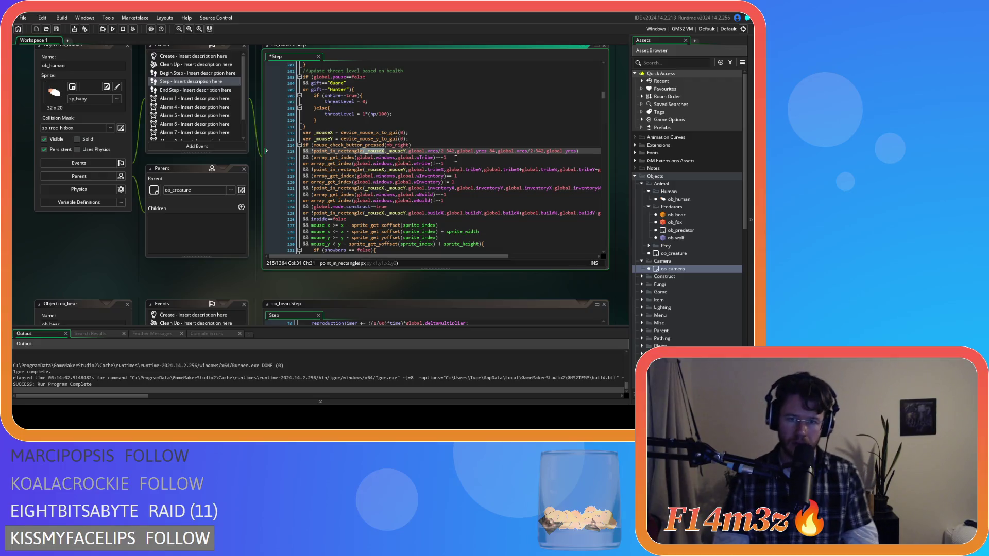
key("ctrl+s")
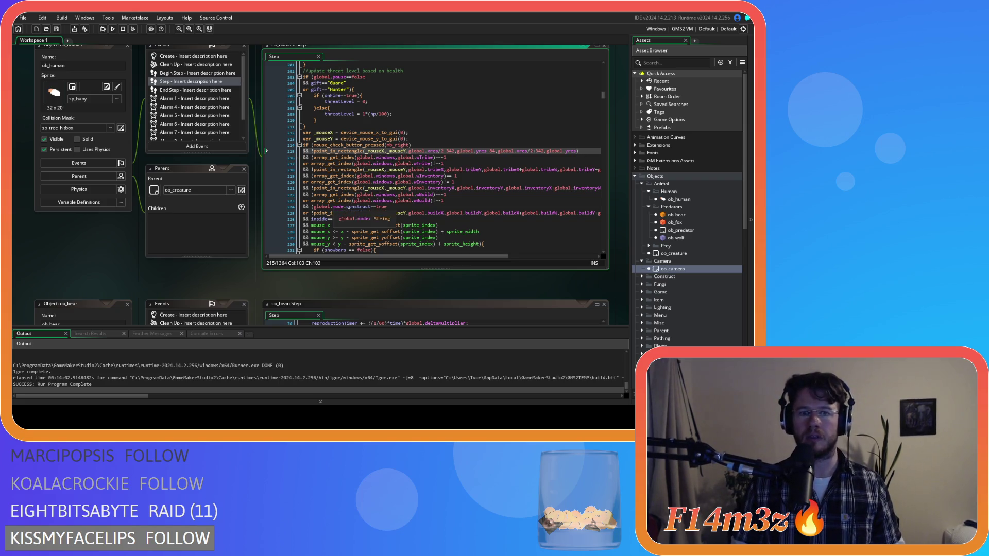
Copy the mouse-position and window-check lines.
mouse_move(304, 132)
left_mouse_down()
mouse_move(350, 140)
mouse_move(325, 152)
mouse_move(371, 199)
mouse_move(404, 215)
mouse_move(473, 219)
left_mouse_up()
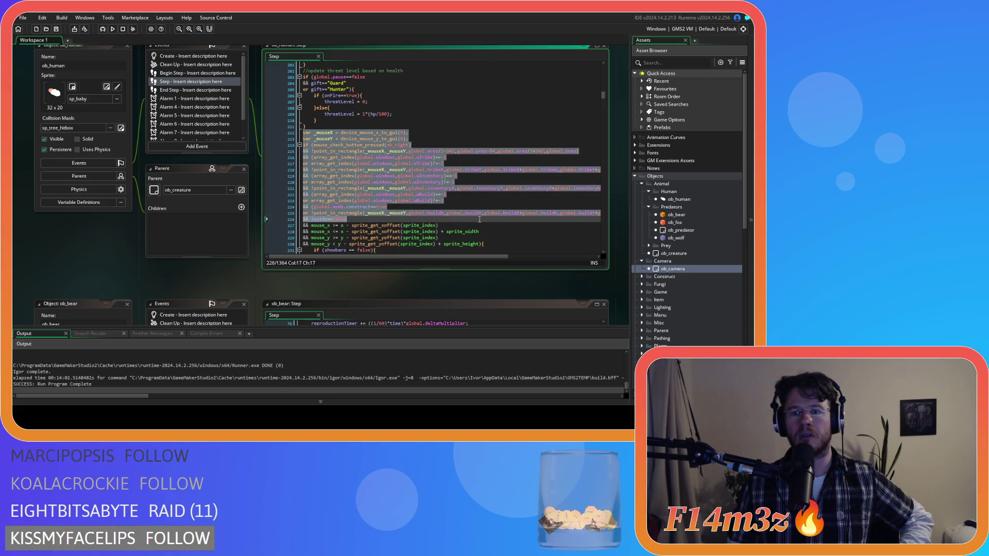
mouse_move(607, 224)
left_mouse_down()
mouse_move(615, 212)
mouse_move(586, 214)
left_mouse_up()
right_click(565, 215)
left_click(577, 234)
left_click_drag(452, 257, 405, 256)
left_click(428, 188)
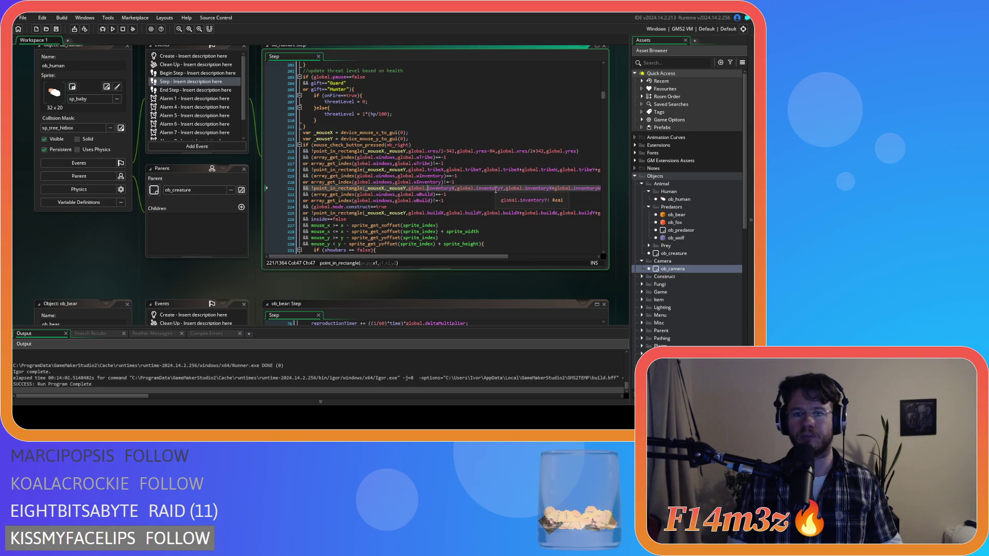
Remove the spaces around == in the showbars comparison and around >= and minus on line 227.
scroll(468, 185, "down", 3)
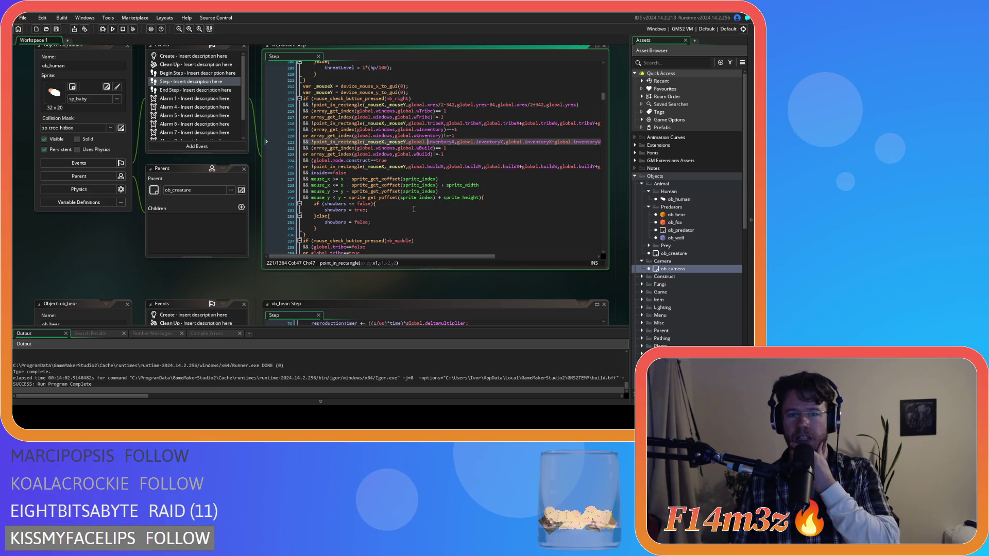
left_click(350, 203)
key("BackSpace")
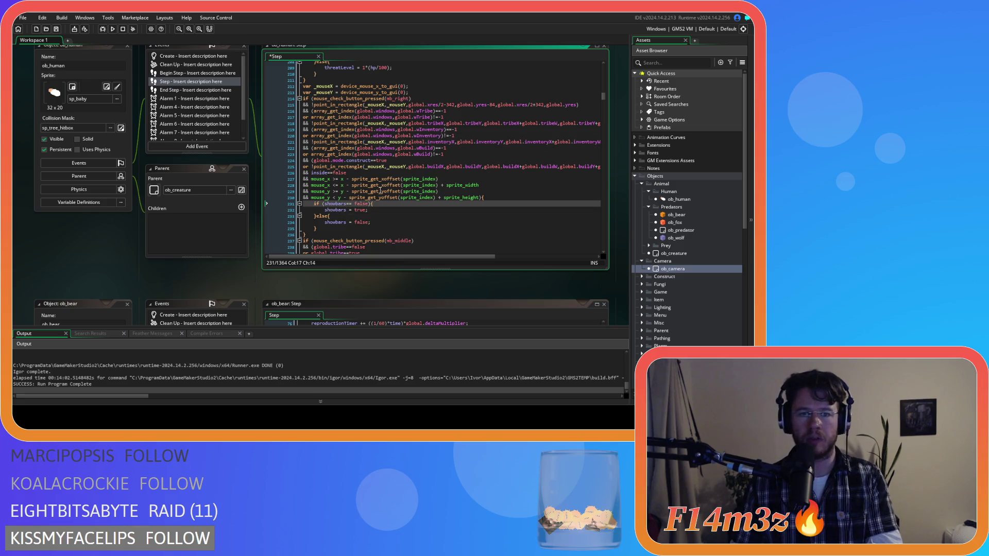
type("==")
key("Delete")
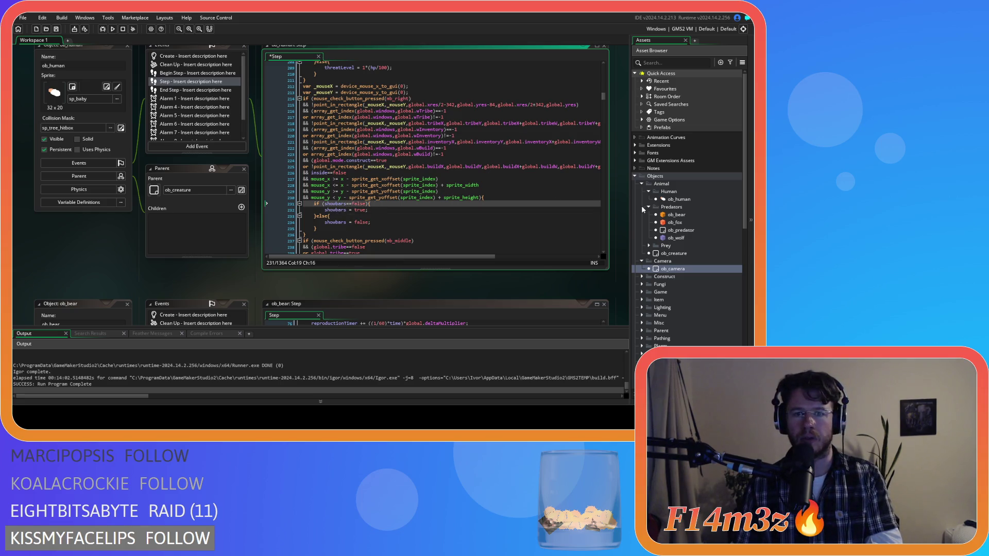
left_click(334, 179)
key("BackSpace")
key("Delete")
key("Right")
key("Delete")
Remove the spaces in the mouse_x <= and mouse_y >= comparisons on lines 228–229.
key("Down")
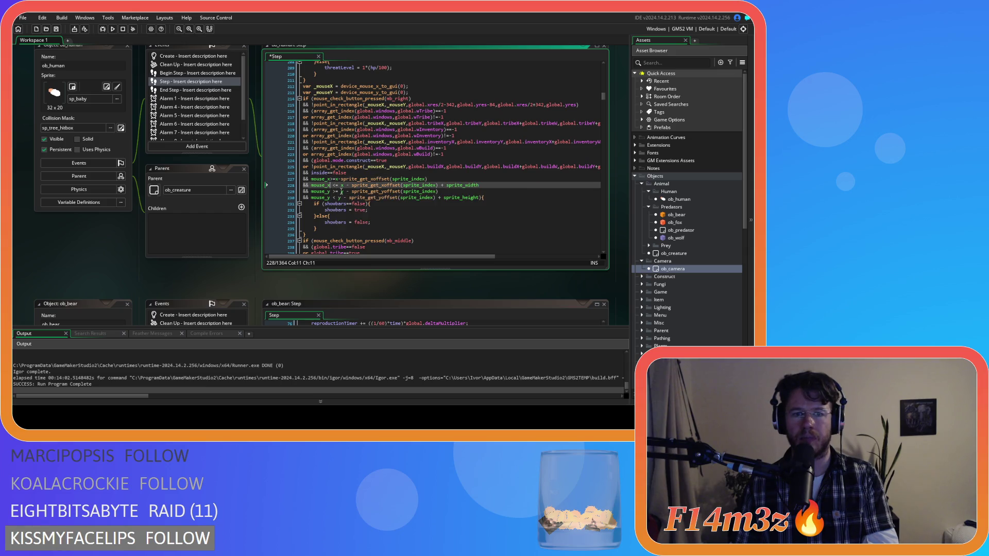
key("BackSpace")
key("Left")
key("Left")
key("BackSpace")
key("Right")
key("Right")
key("Right")
key("Delete")
key("Right")
key("Delete")
key("Down")
key("Left")
key("Left")
key("Left")
key("BackSpace")
key("Right")
key("Right")
key("Delete")
key("Right")
key("Delete")
key("Right")
key("Delete")
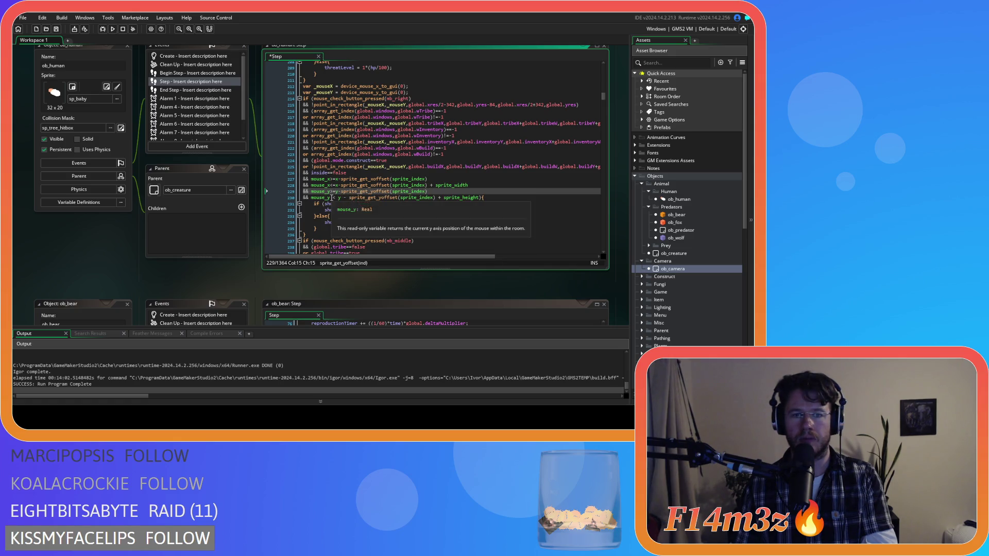
Remove the spaces around < and the minus on line 230, then select lines 212–235.
key("Down")
key("Left")
key("BackSpace")
key("Left")
key("BackSpace")
key("Right")
key("Right")
key("Delete")
key("Right")
key("Delete")
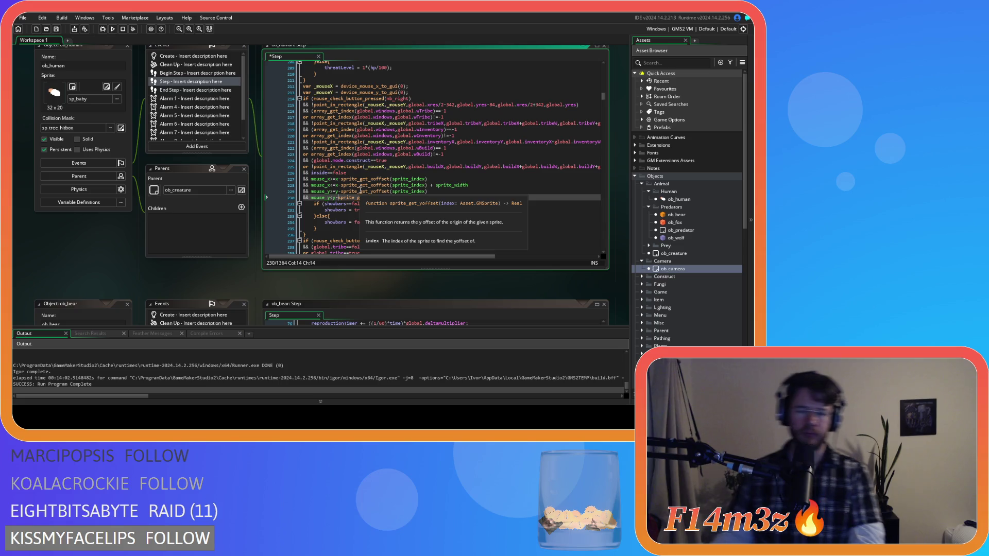
mouse_move(309, 234)
left_mouse_down()
mouse_move(291, 198)
mouse_move(286, 88)
left_mouse_up()
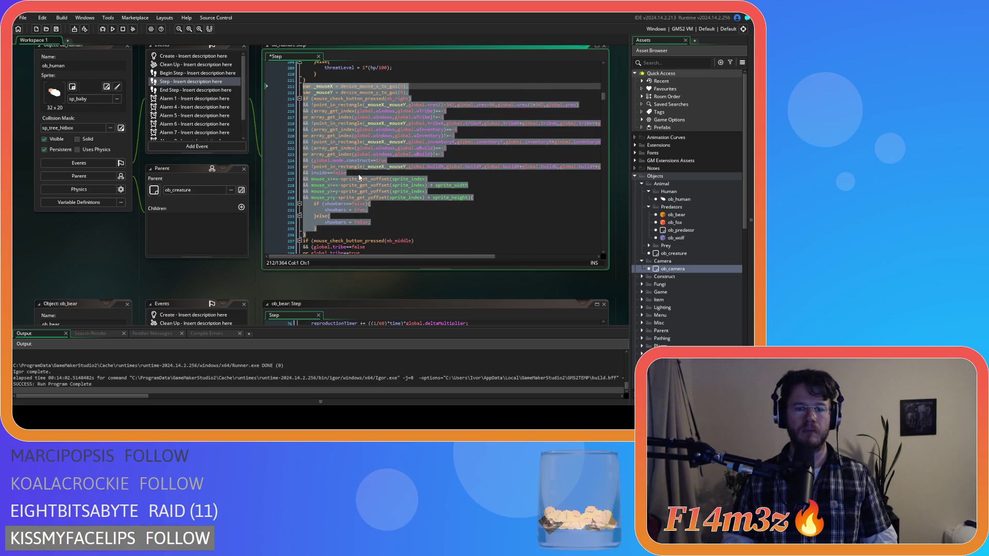
Copy the selected right-click condition block and save ob_human's Step code.
scroll(677, 277, "down", 1)
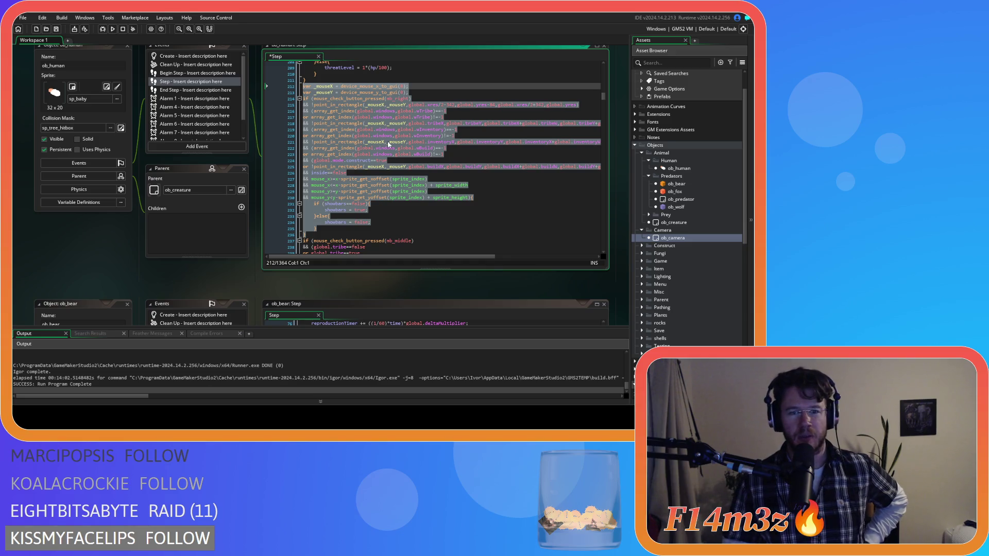
right_click(330, 140)
left_click(346, 154)
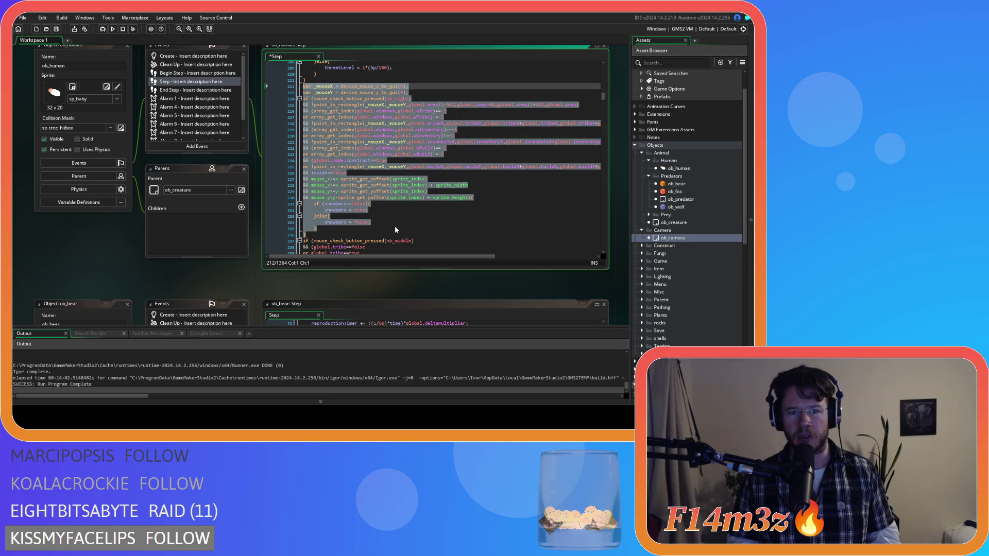
left_click(497, 228)
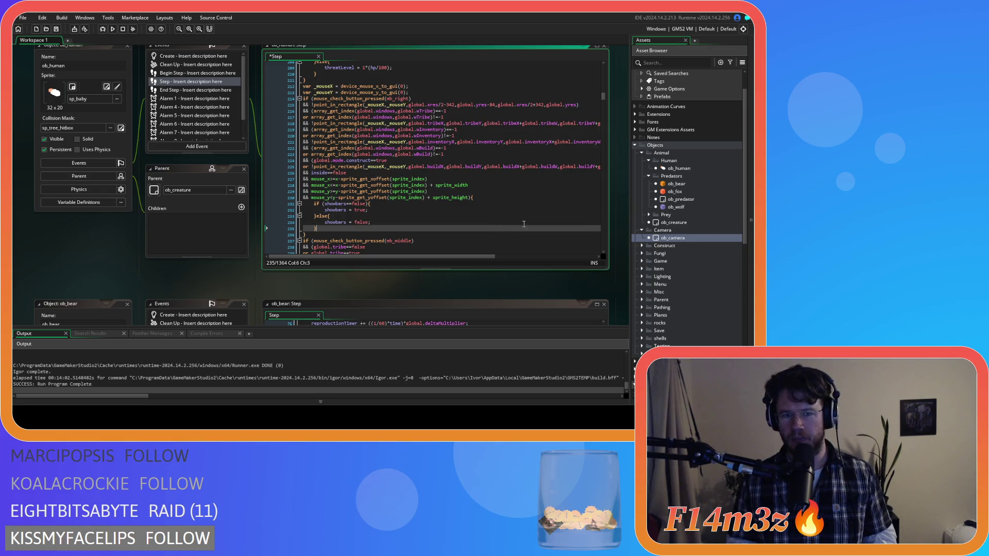
key("ctrl+s")
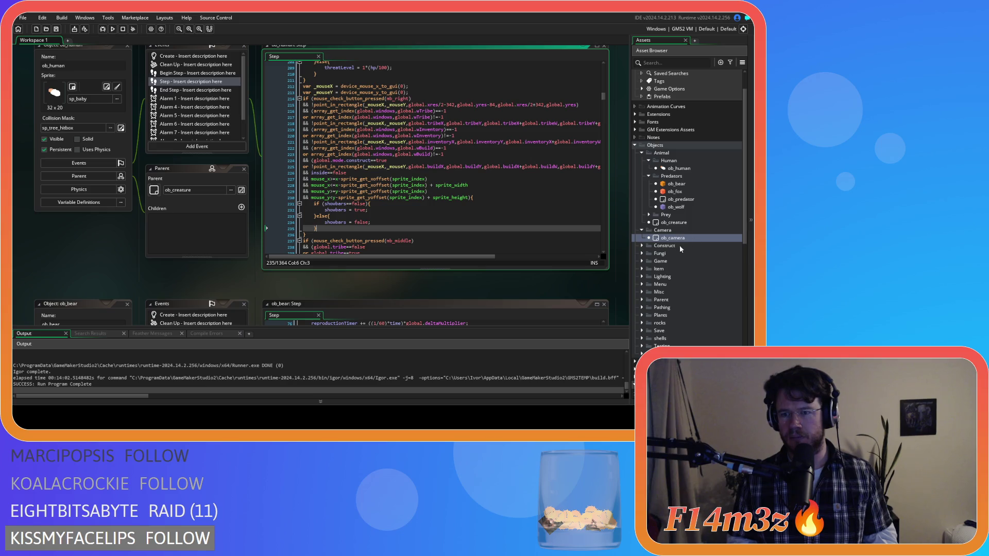
Expand the GUI scripts folder and check its asset options without creating anything.
scroll(687, 235, "down", 10)
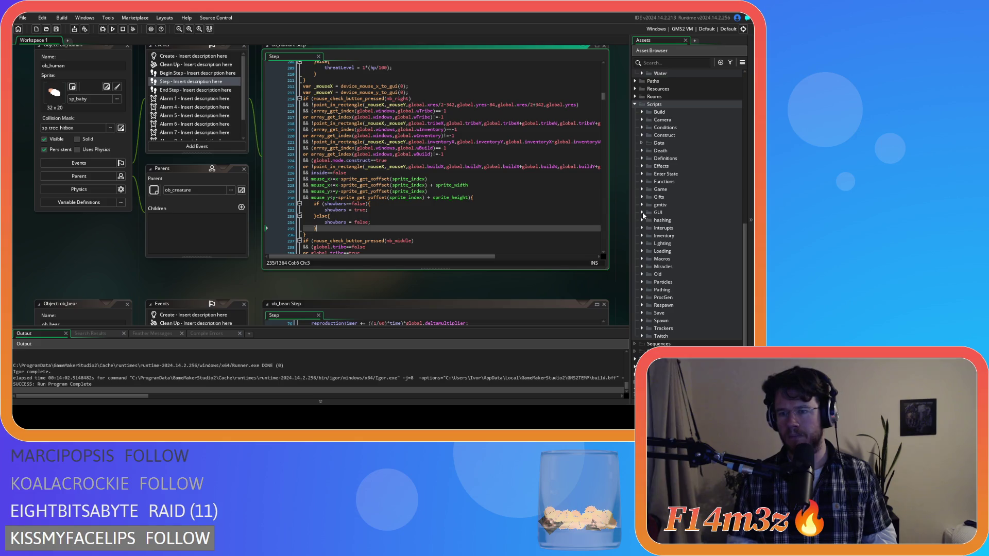
left_click(642, 212)
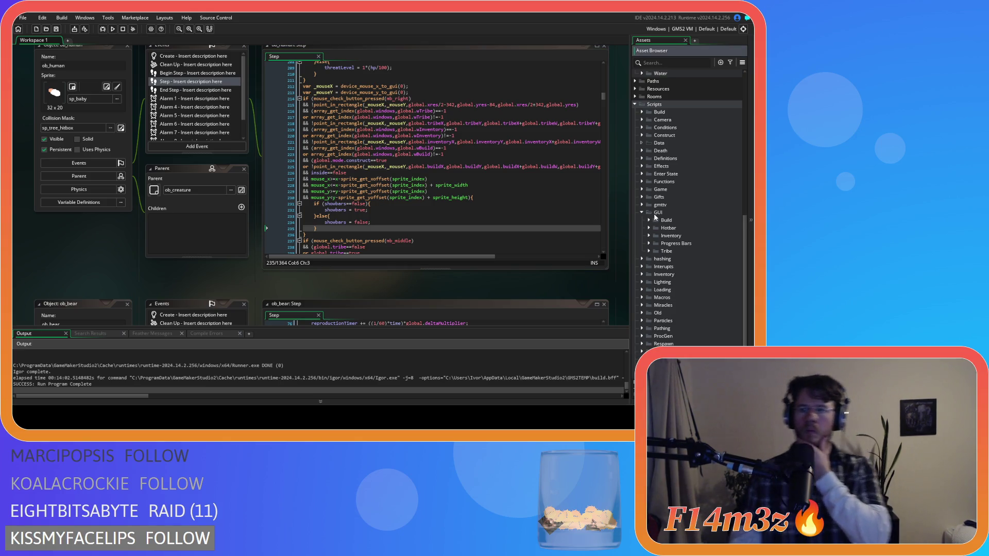
left_click(657, 213)
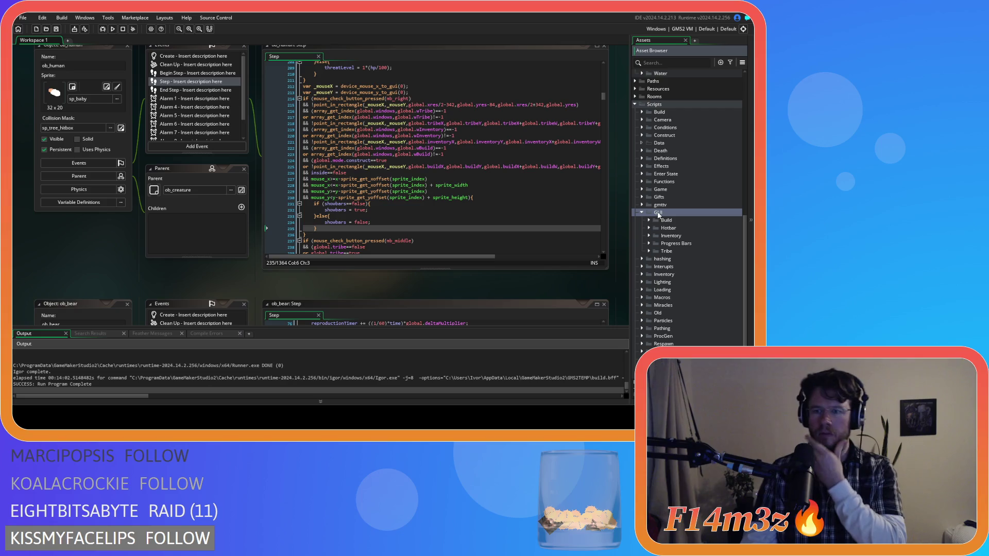
right_click(658, 214)
mouse_move(663, 217)
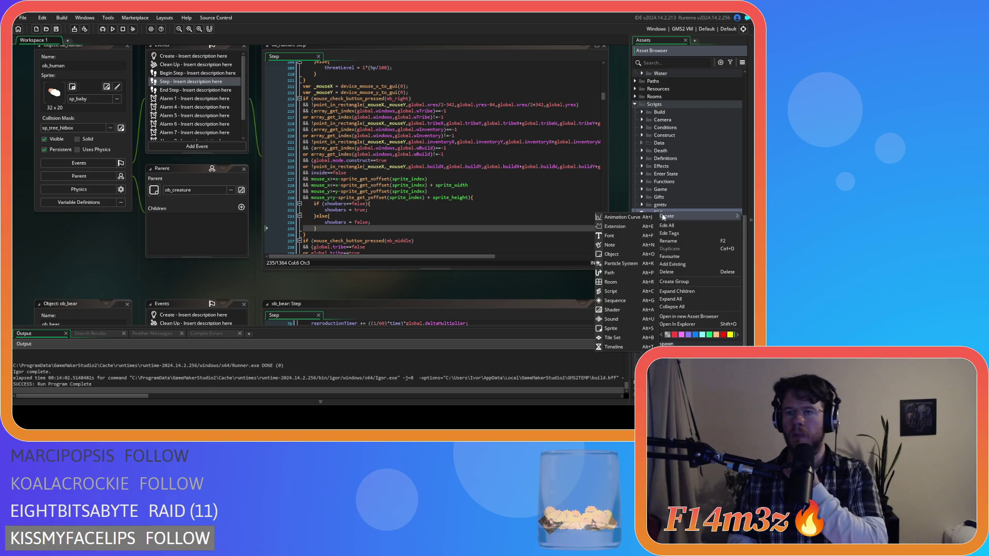
left_click(670, 160)
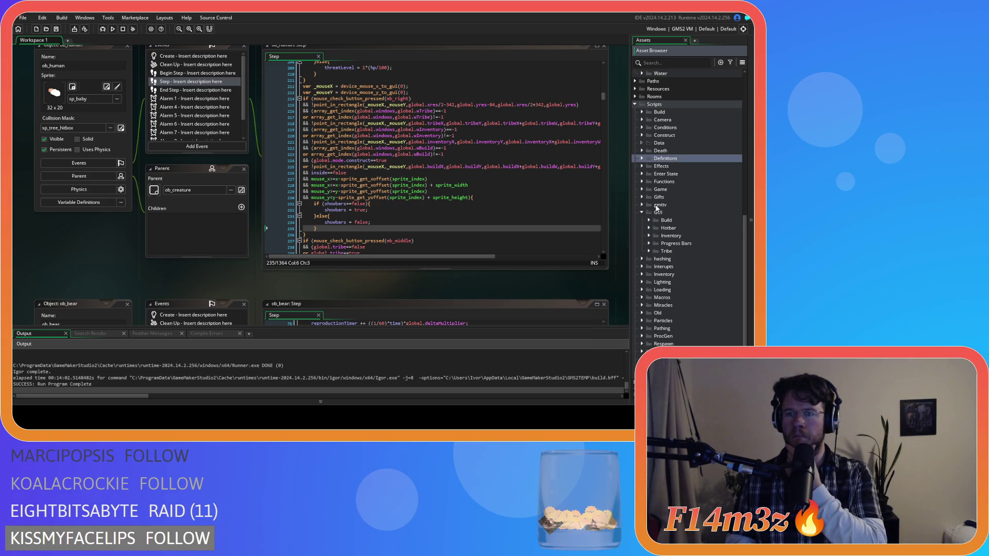
left_click(641, 212)
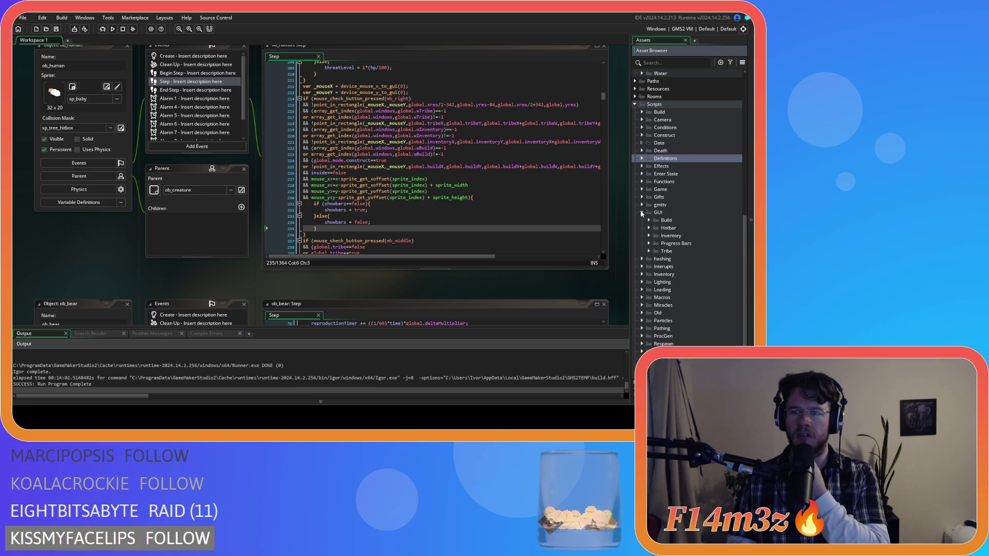
left_click(641, 212)
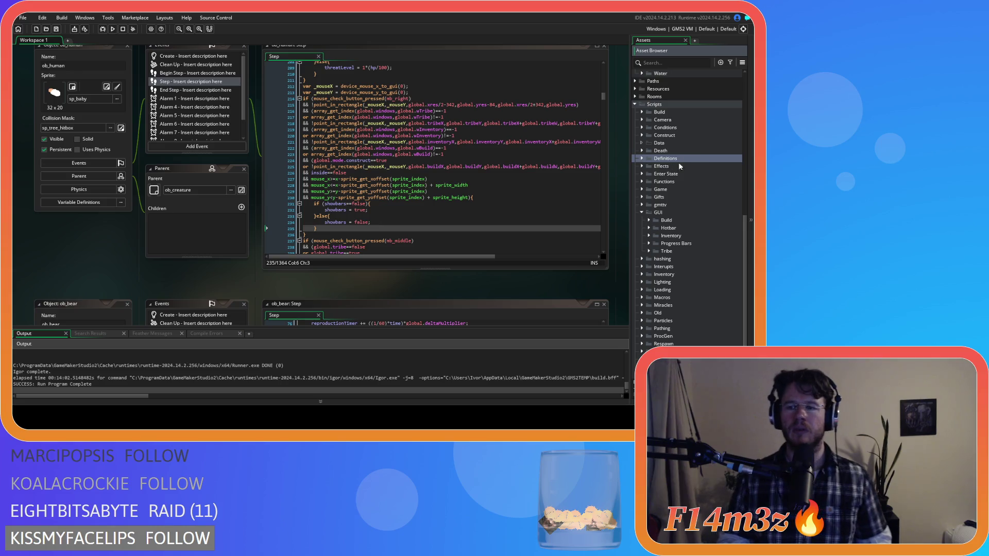
Select the show-bars block in ob_human's Step code and bring up the GUI folder's Create options.
left_click(443, 191)
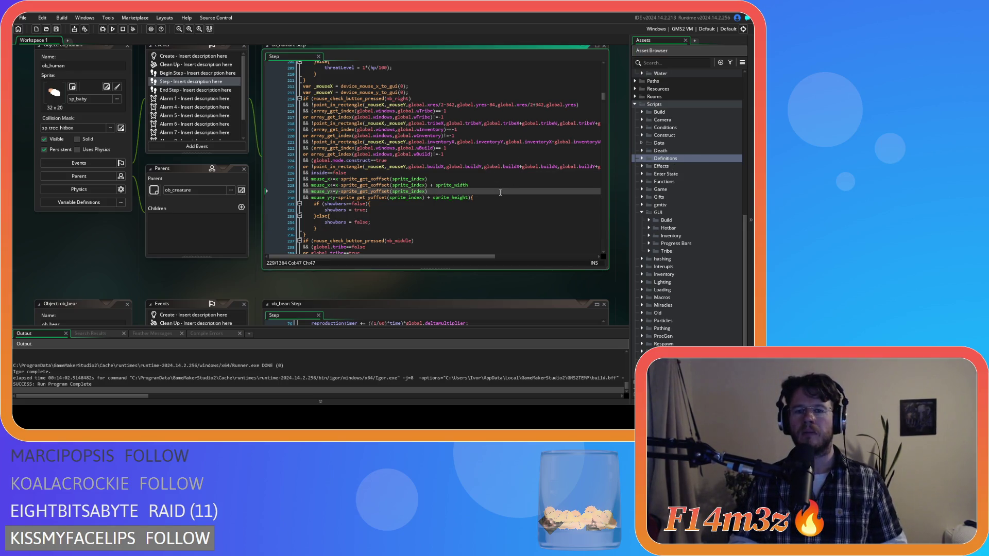
mouse_move(341, 231)
left_mouse_down()
mouse_move(329, 227)
mouse_move(303, 86)
left_mouse_up()
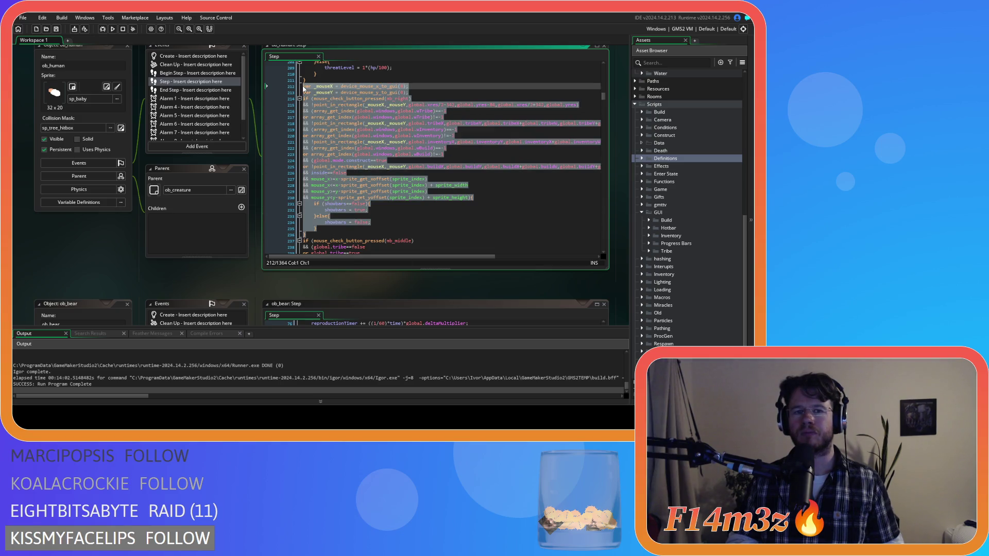
right_click(672, 213)
mouse_move(643, 218)
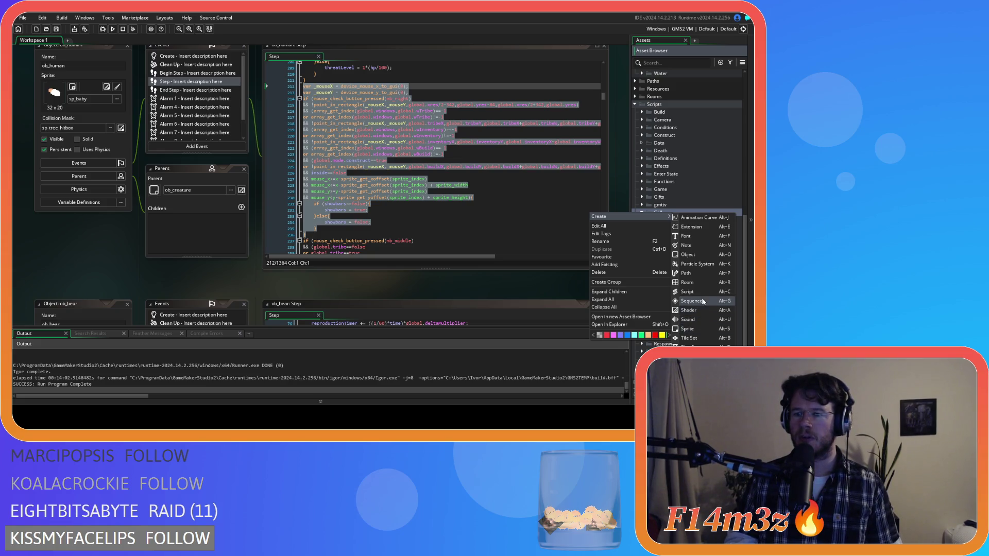
Create script sc_showBars in the GUI folder and rename its function to showBars.
left_click(689, 292)
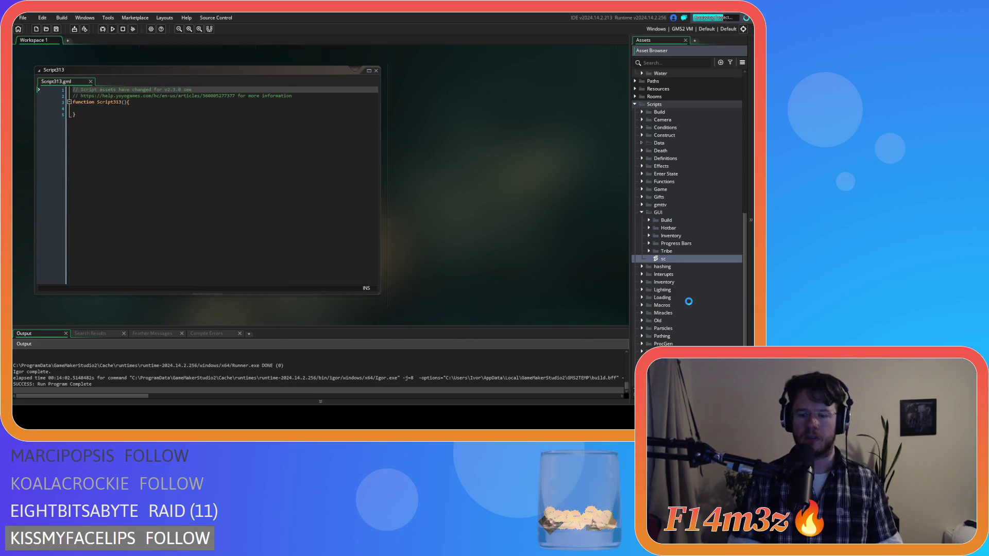
type("sc_showBars")
key("Return")
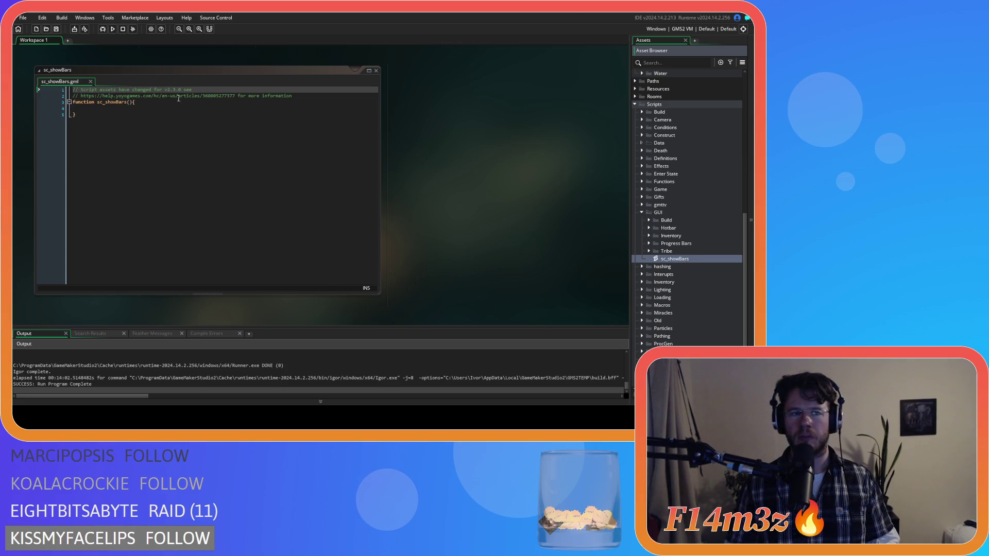
left_click(105, 103)
key("BackSpace")
key("BackSpace")
key("BackSpace")
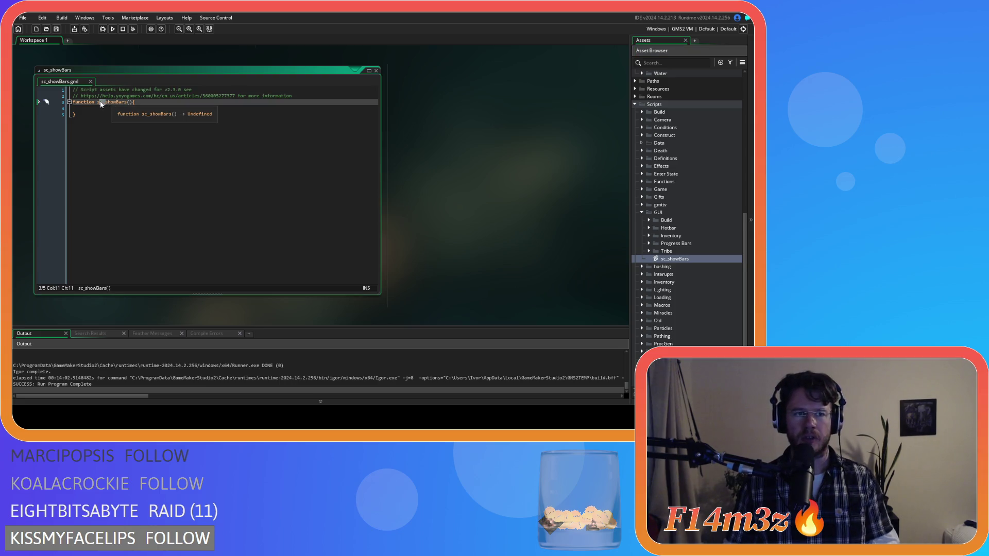
Copy the selected show-bars code from ob_human's Step event.
scroll(508, 187, "up", 5)
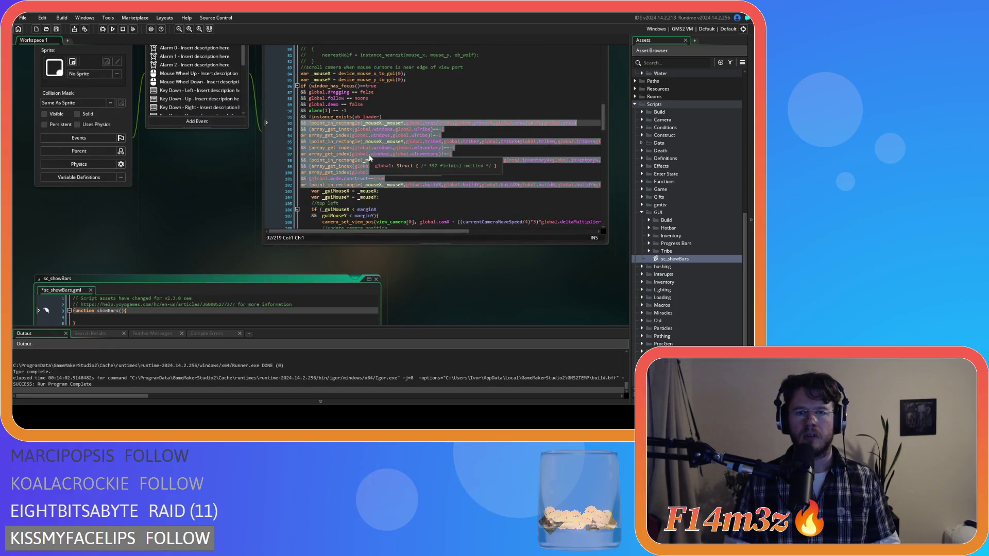
scroll(415, 178, "down", 2)
scroll(415, 177, "up", 4)
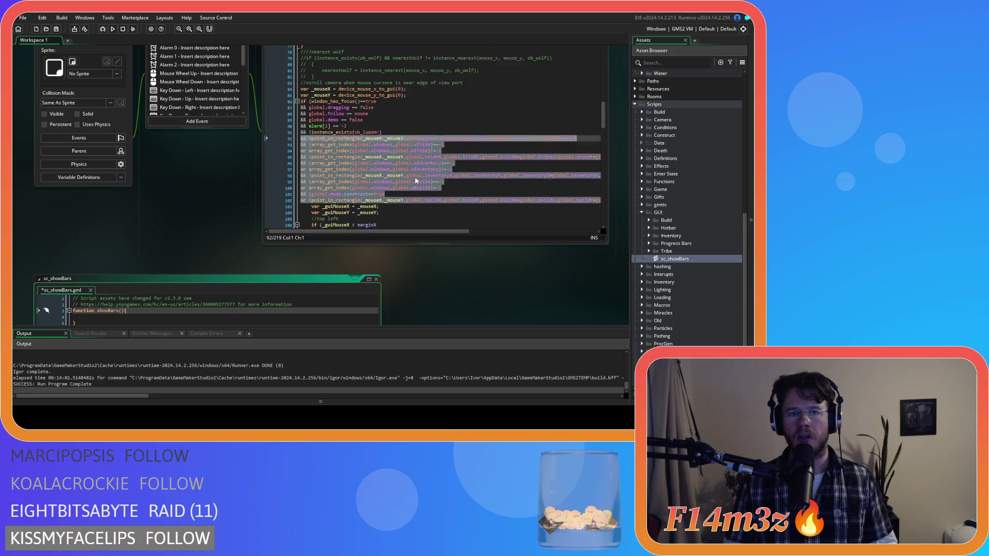
scroll(253, 185, "up", 3)
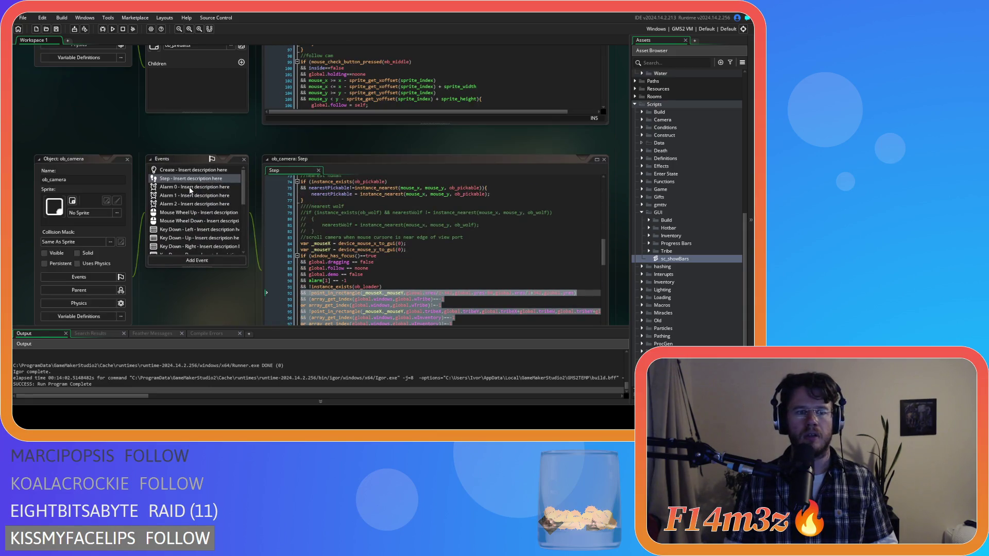
scroll(132, 154, "up", 4)
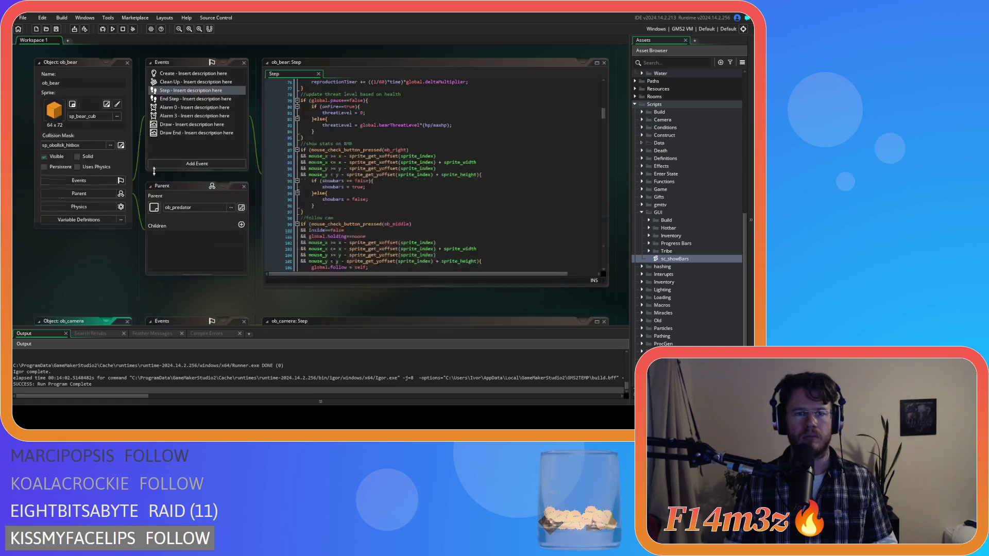
scroll(144, 134, "up", 5)
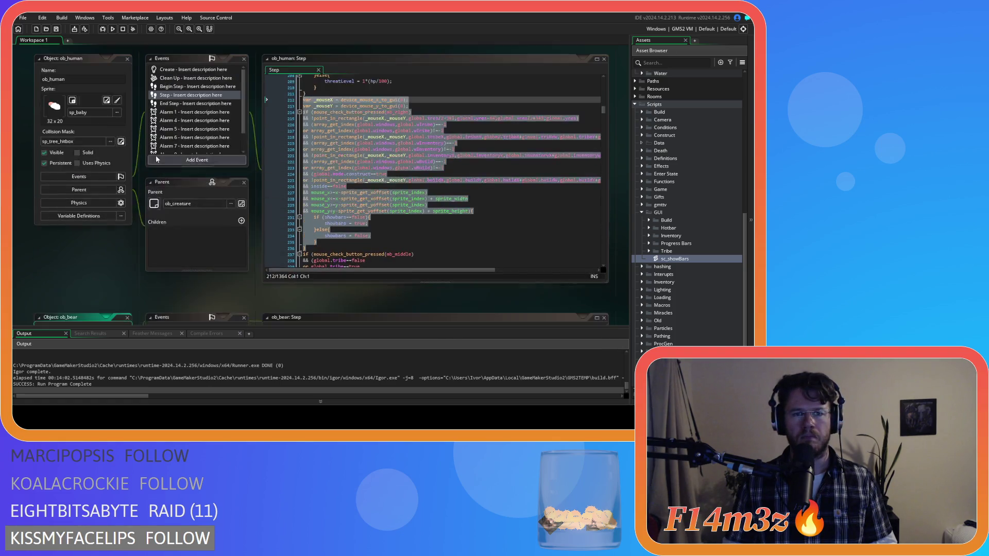
right_click(338, 150)
left_click(354, 162)
scroll(116, 249, "down", 10)
scroll(207, 189, "down", 3)
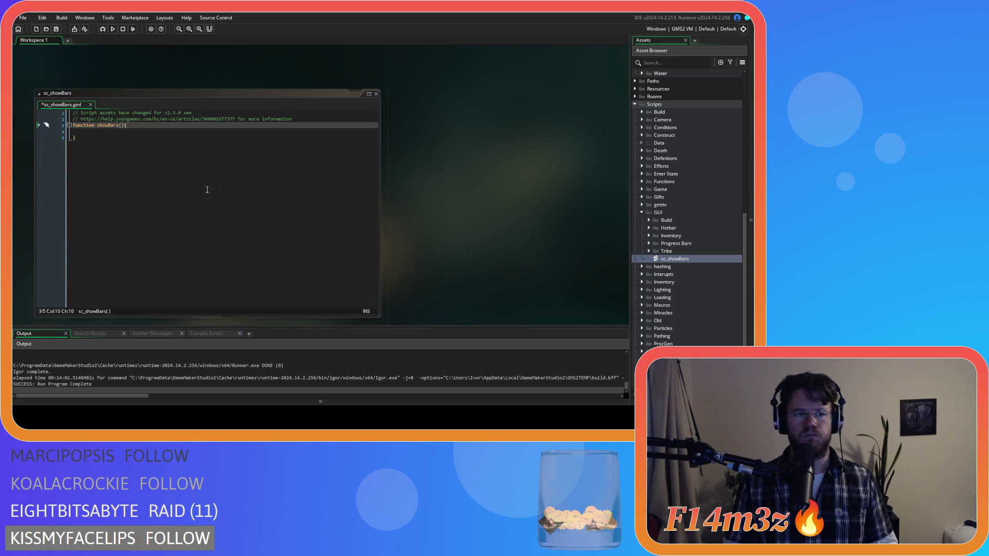
Add a controller parameter to the showBars function in sc_showBars.
left_click(122, 132)
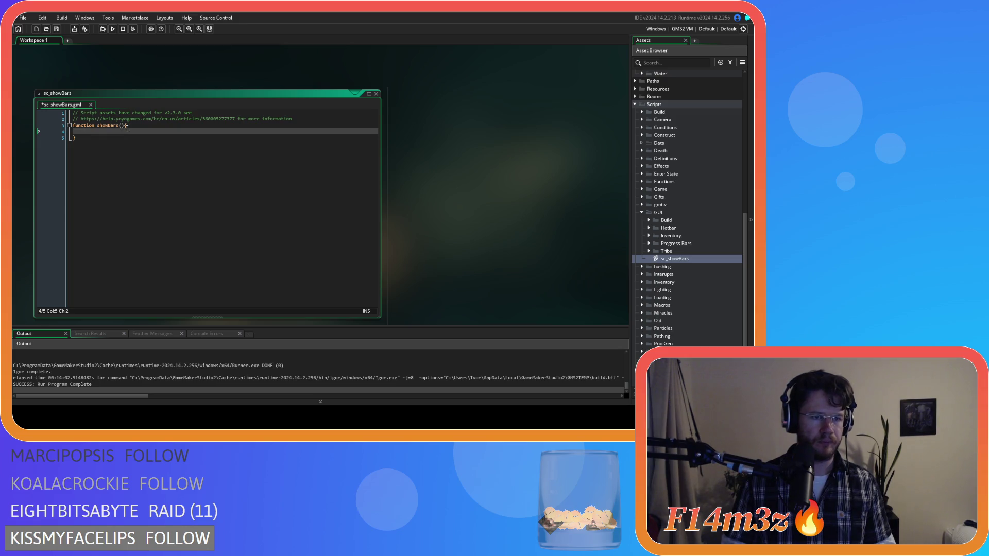
left_click(122, 125)
type("conmtro")
key("BackSpace")
key("BackSpace")
key("BackSpace")
type("troller")
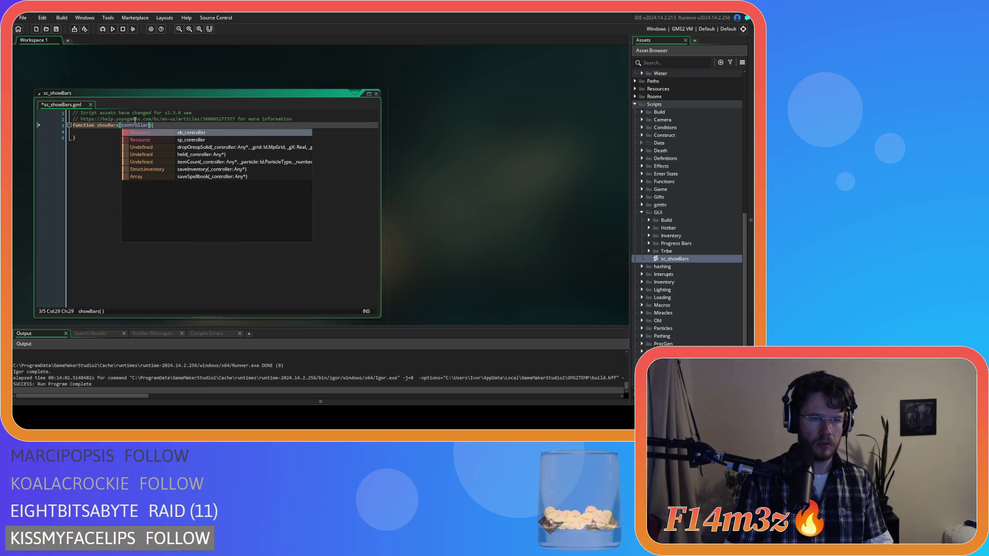
key("Down")
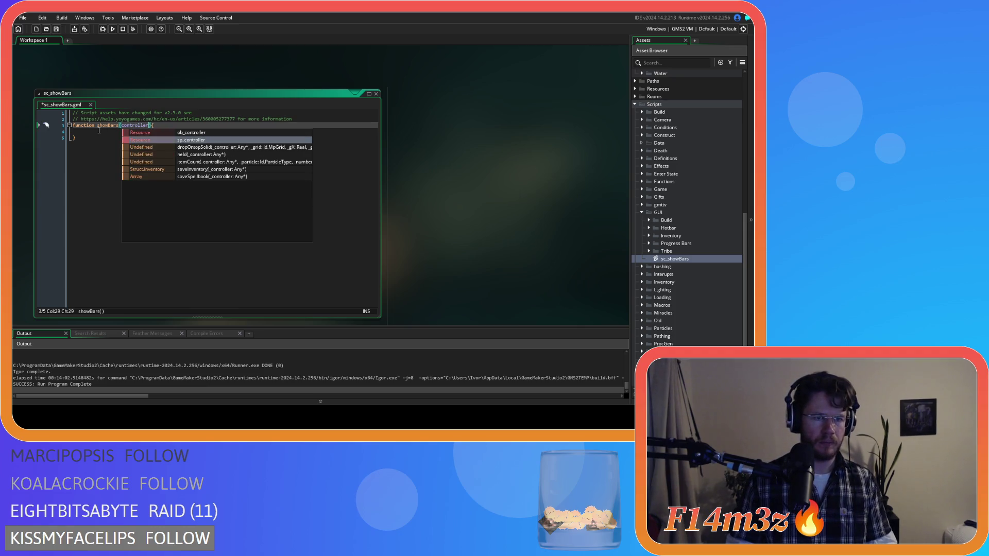
Paste the show-bars code inside a new with(controller){ block and indent it two levels.
left_click(99, 131)
type("with(")
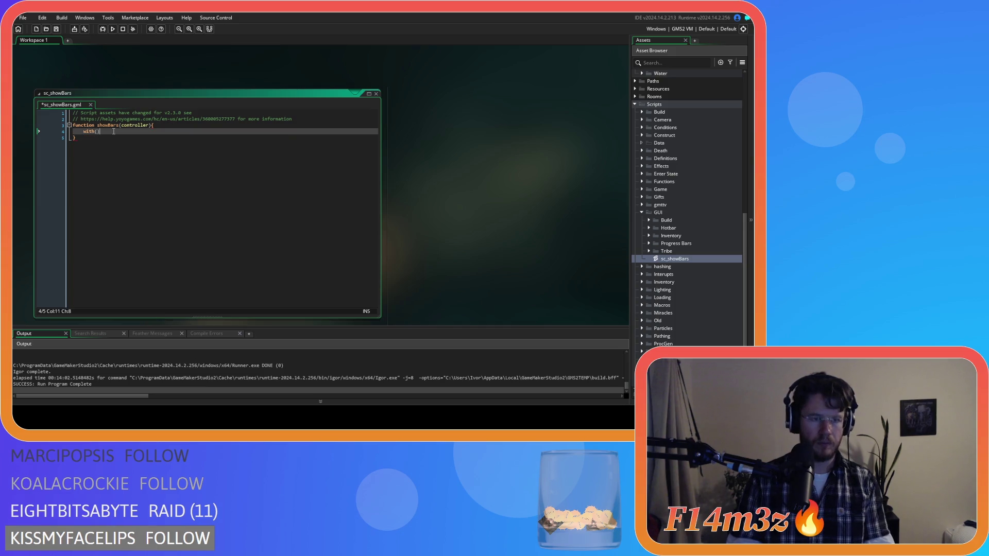
type("controller")
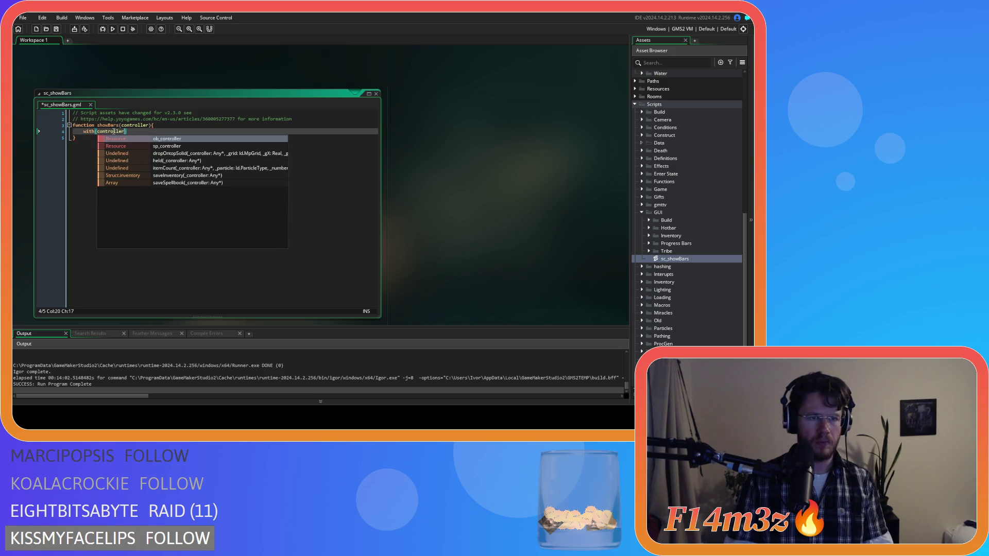
type("){")
key("Return")
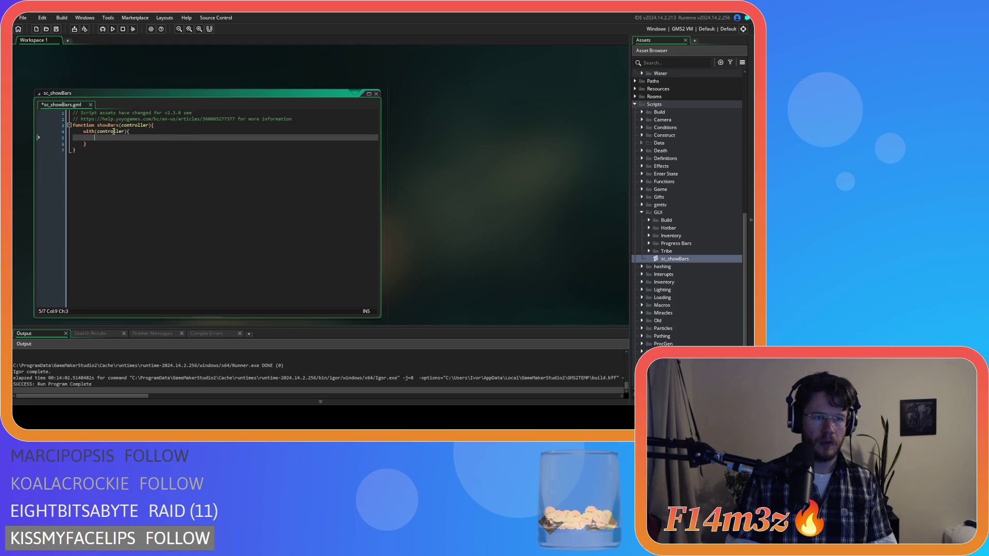
key("ctrl+v")
mouse_move(88, 283)
left_mouse_down()
mouse_move(36, 199)
mouse_move(27, 143)
left_mouse_up()
key("Tab")
key("Tab")
left_click(239, 225)
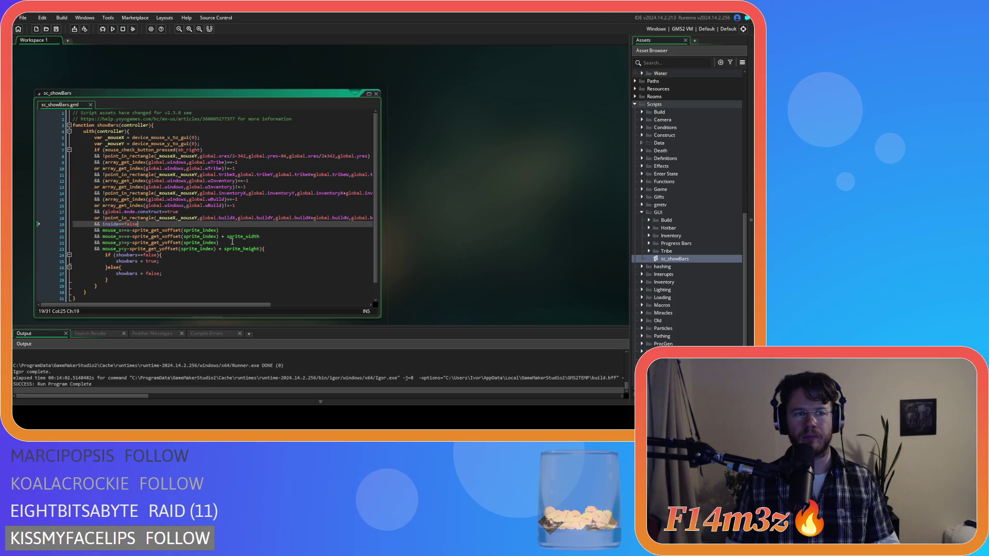
key("ctrl+Tab")
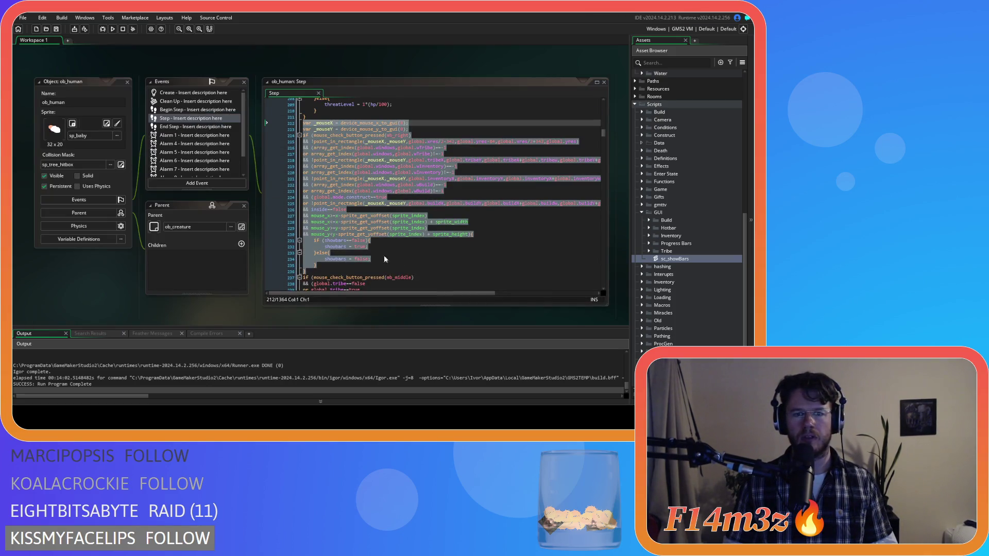
mouse_move(309, 274)
left_mouse_down()
mouse_move(292, 150)
mouse_move(301, 122)
left_mouse_up()
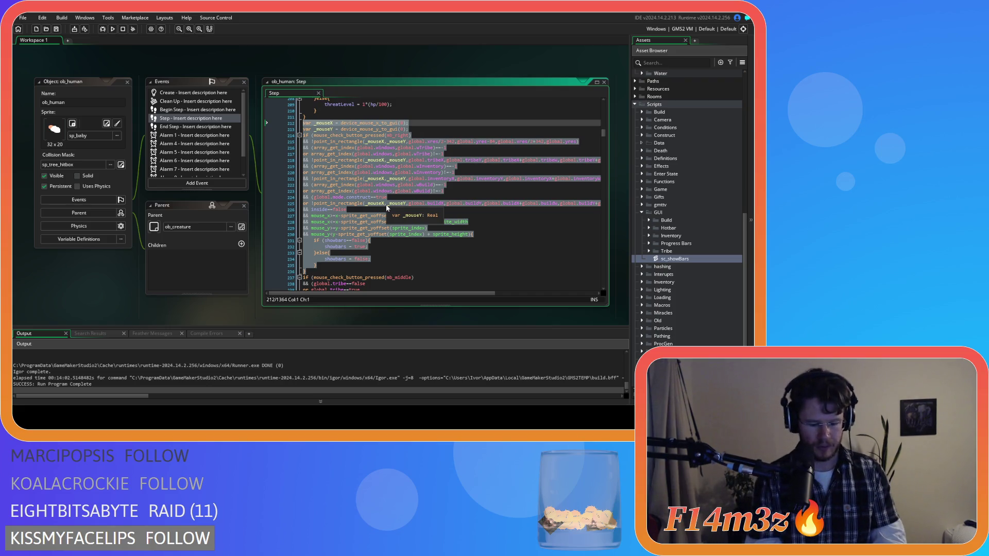
type("showBa")
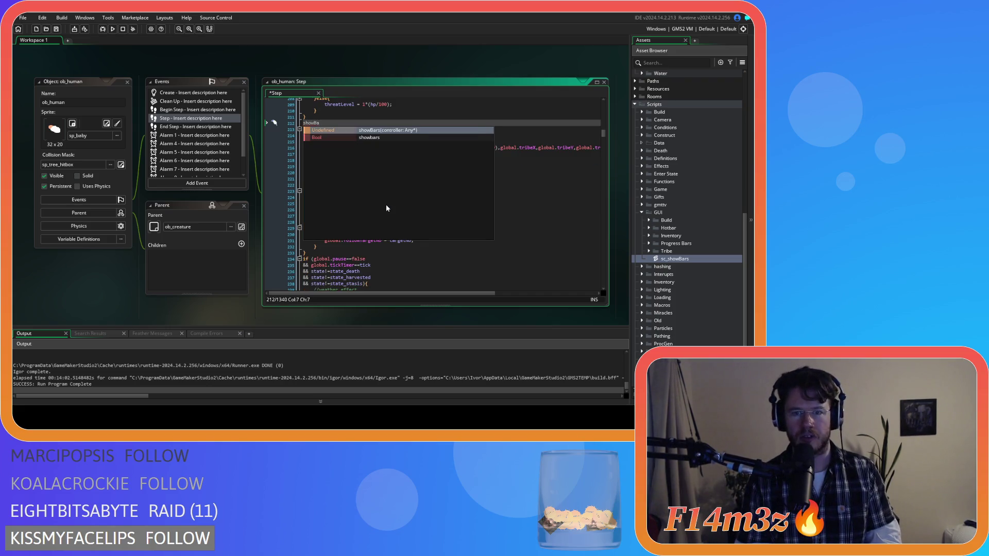
key("Return")
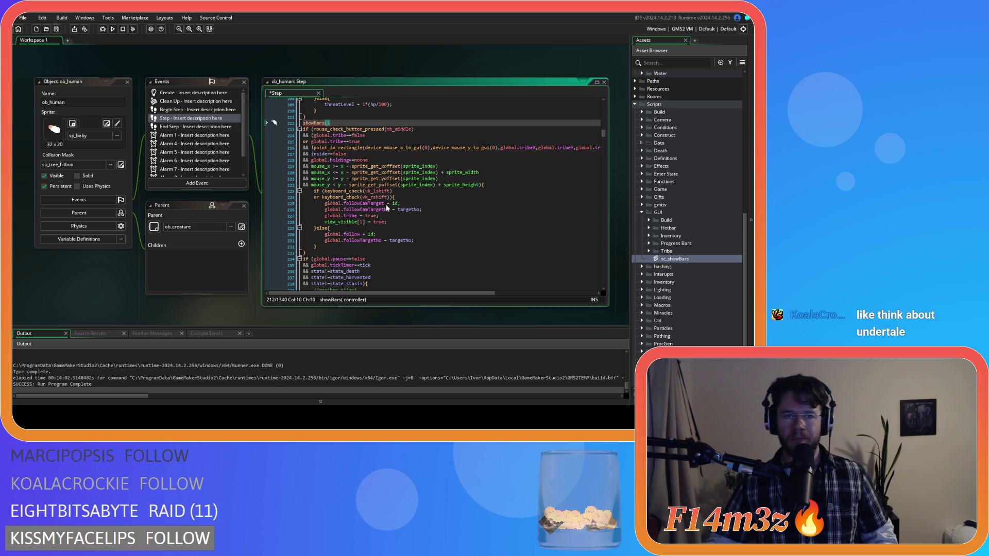
mouse_move(387, 198)
type("id)")
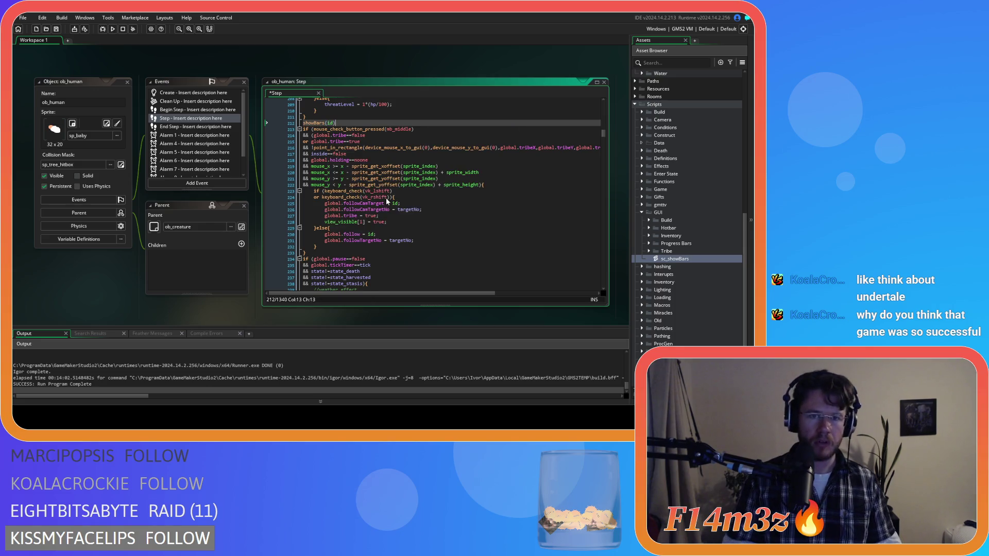
key("ctrl+s")
left_click(396, 166)
mouse_move(336, 245)
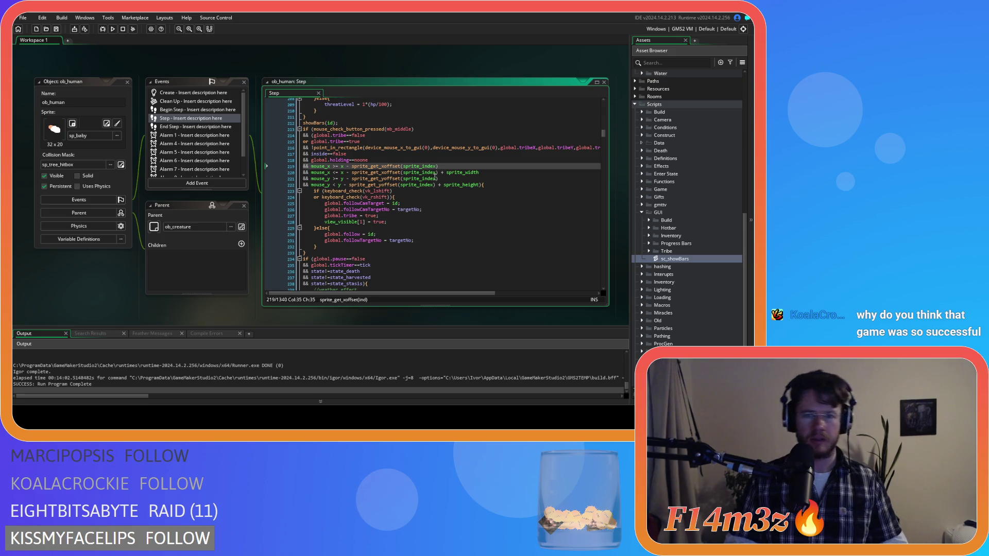
left_click(452, 167)
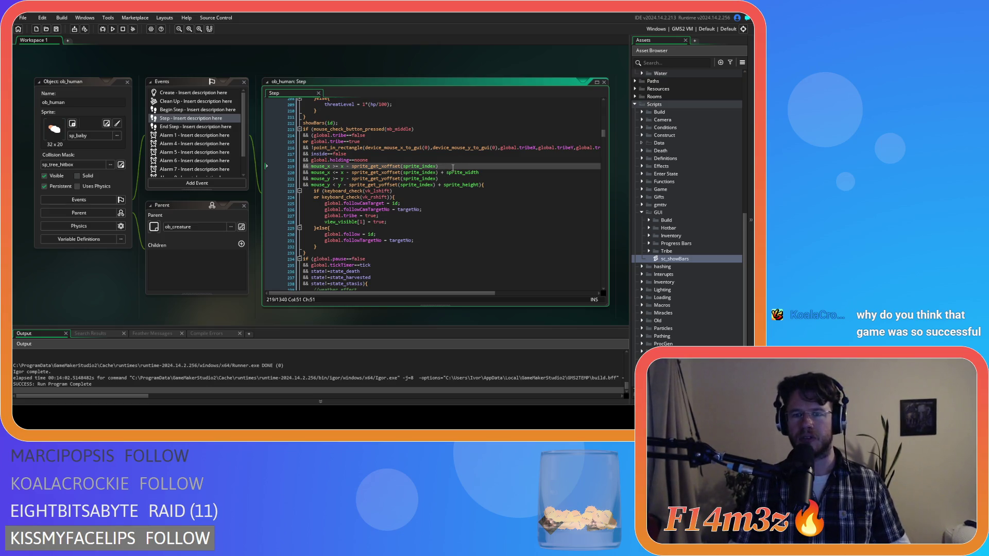
left_click(316, 252)
left_click(389, 154)
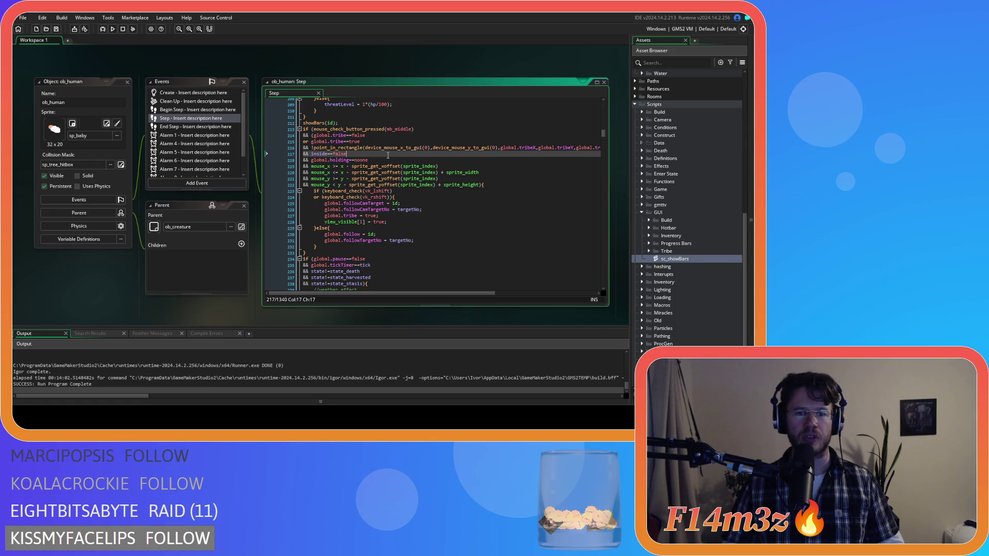
key("Up")
scroll(392, 197, "down", 1)
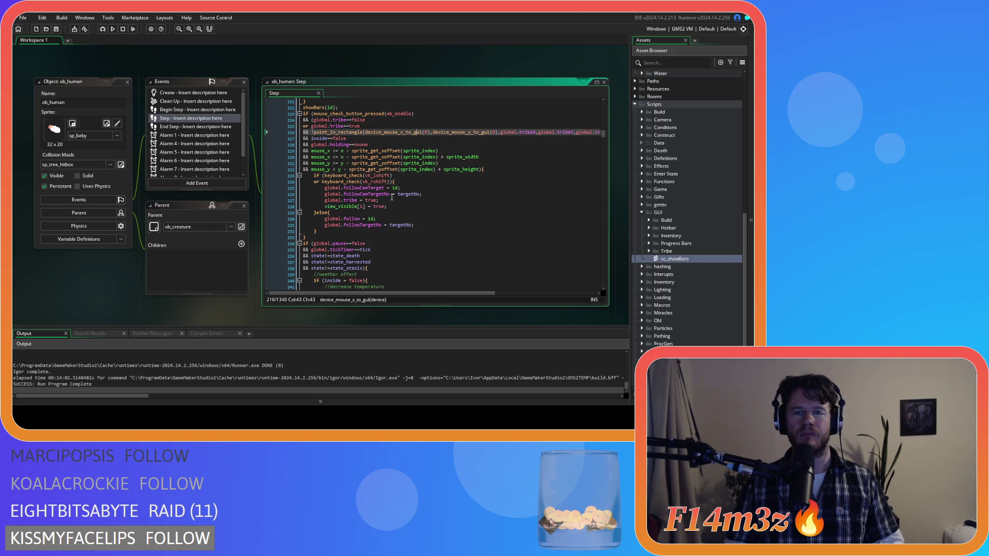
scroll(392, 197, "up", 3)
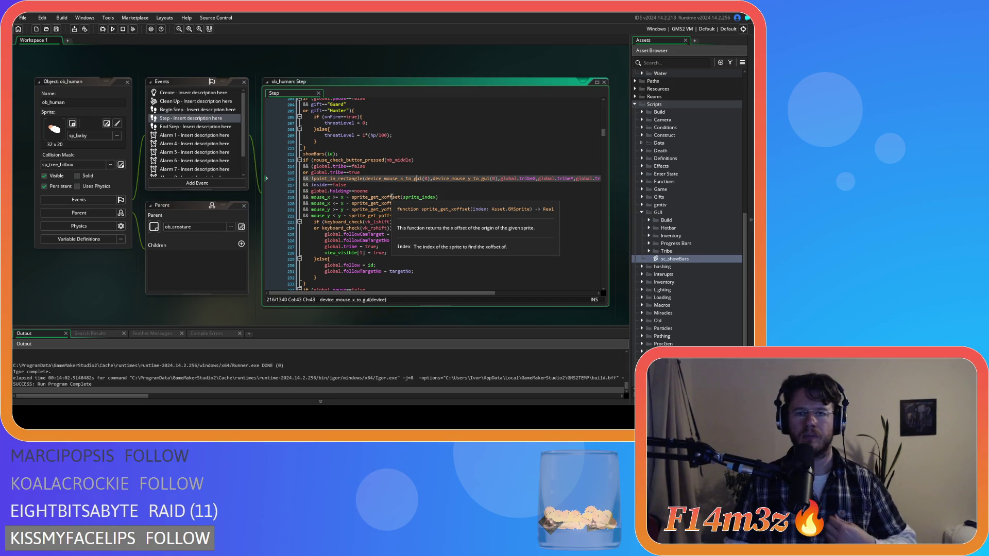
scroll(687, 197, "down", 3)
double_click(675, 198)
left_click(117, 113)
left_click(272, 184)
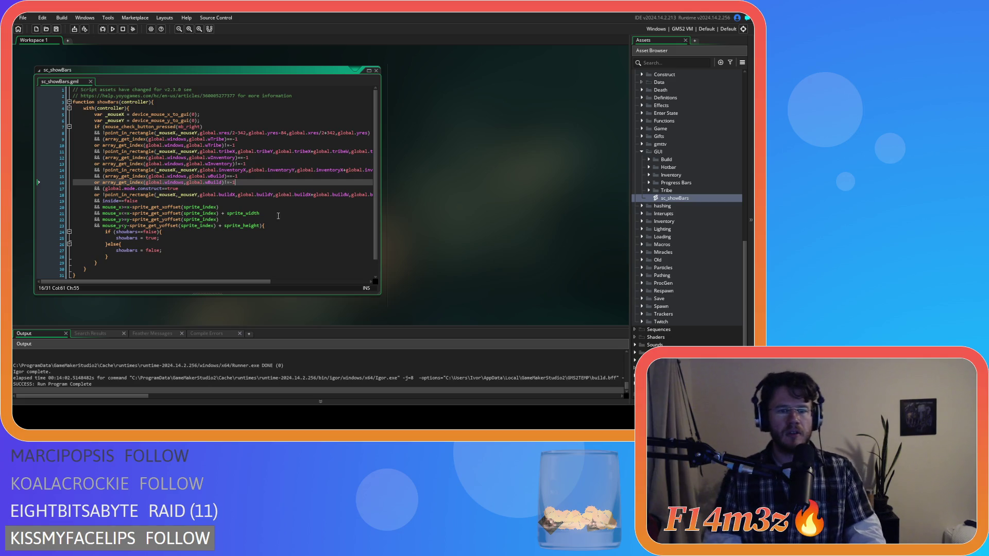
scroll(448, 236, "up", 3)
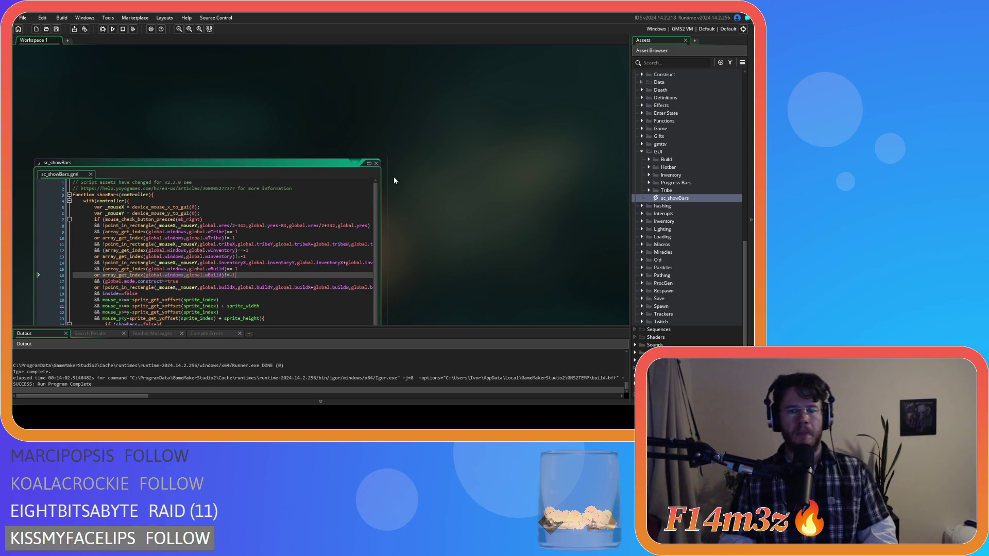
left_click(378, 163)
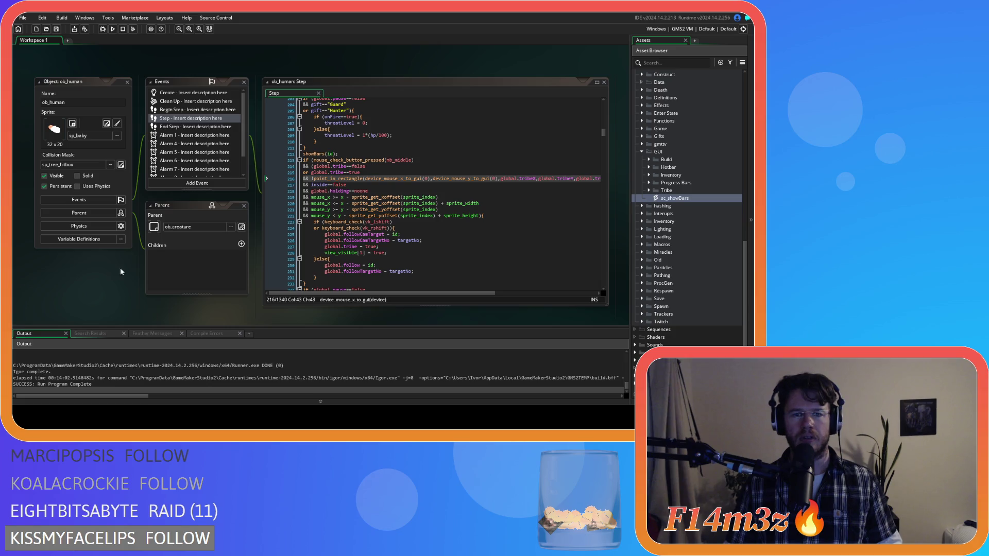
Strip the spaces around >=, the minus and <= in the mouse_x checks on lines 219–220.
left_click(481, 191)
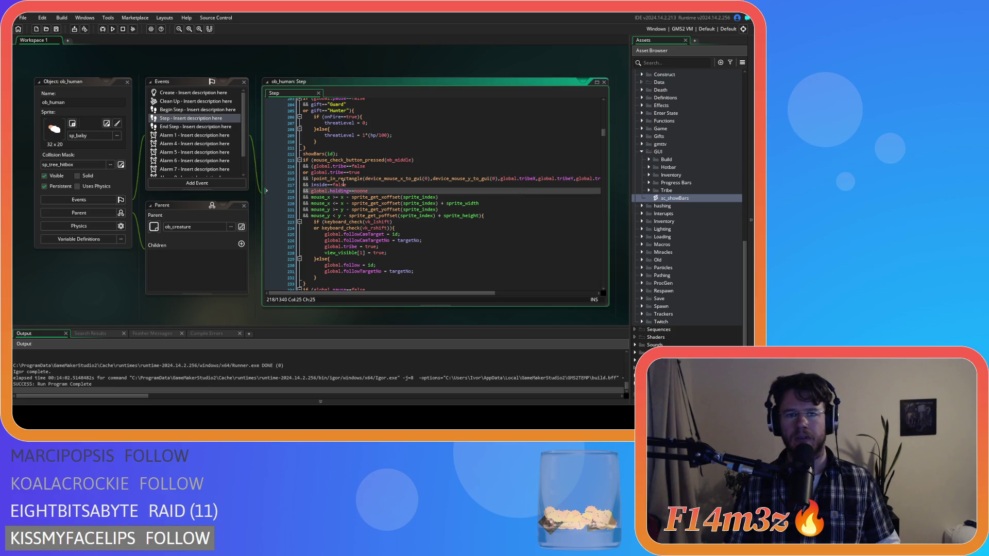
scroll(374, 265, "down", 2)
left_click_drag(303, 253, 293, 130)
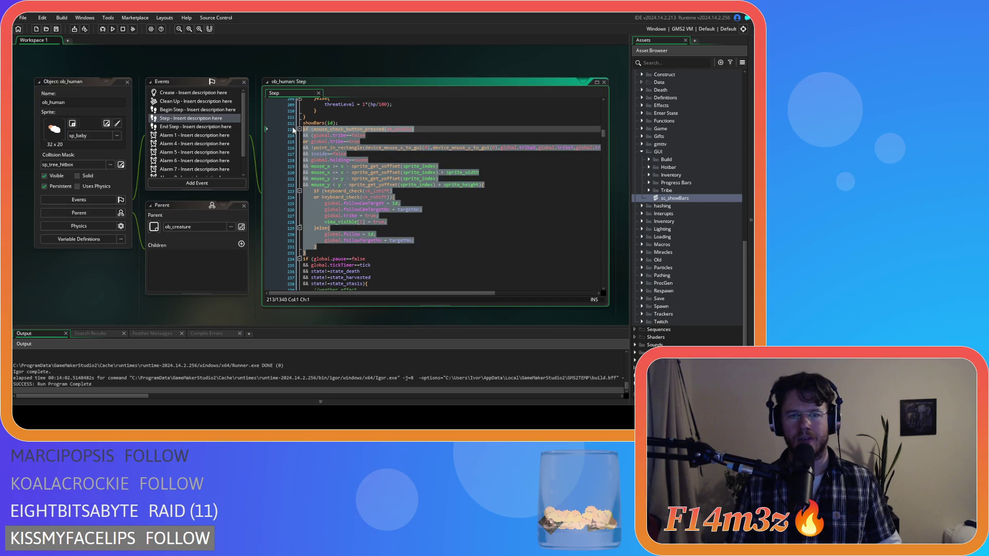
left_click(452, 228)
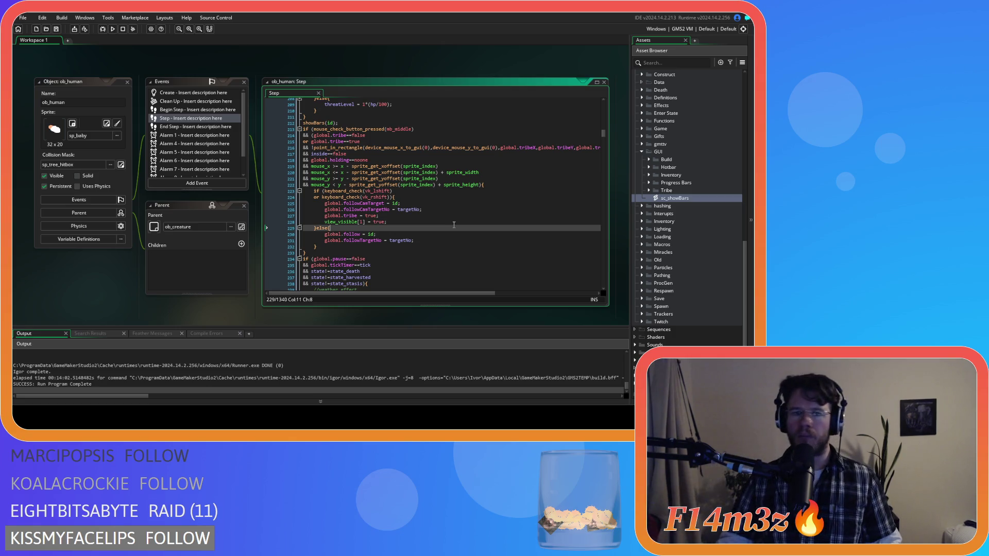
left_click(387, 185)
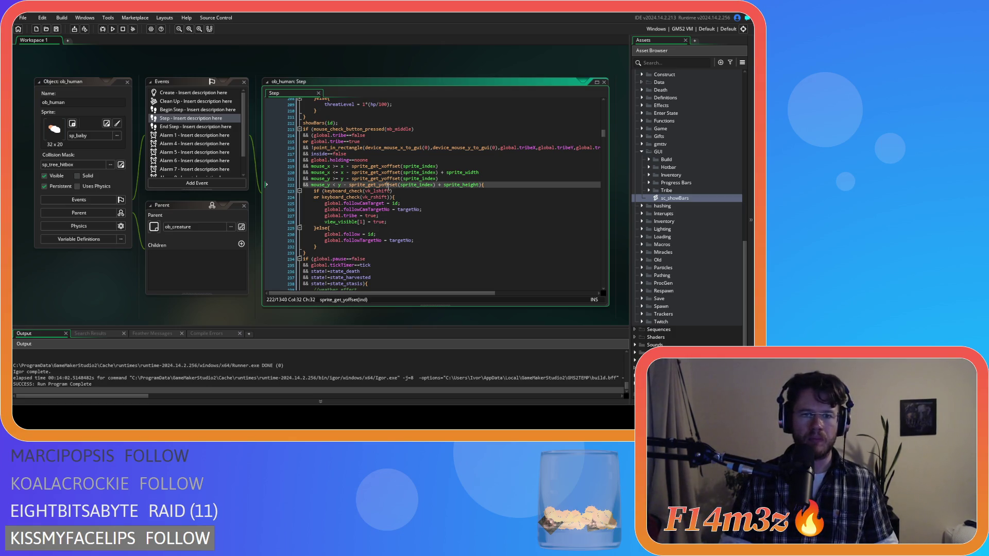
left_click(334, 166)
key("Delete")
key("Right")
key("Right")
key("Delete")
key("Right")
key("Delete")
key("Right")
key("Delete")
key("Down")
key("Left")
key("Left")
key("Left")
key("Delete")
key("Right")
key("Right")
key("Delete")
Strip the spaces around +, >=, < and - on lines 220–222 and save the Step event.
key("Right")
key("Delete")
key("Right")
key("Delete")
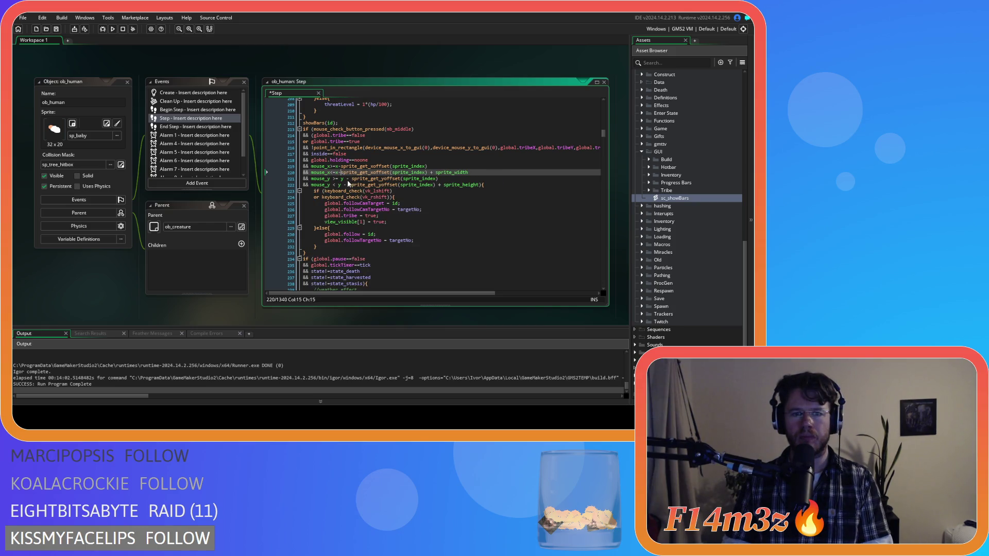
key("BackSpace")
key("Right")
key("Delete")
key("Down")
key("ctrl+Left")
key("ctrl+Left")
key("ctrl+Left")
key("Delete")
key("Right")
key("Right")
key("Delete")
key("Right")
key("Delete")
key("Right")
key("Delete")
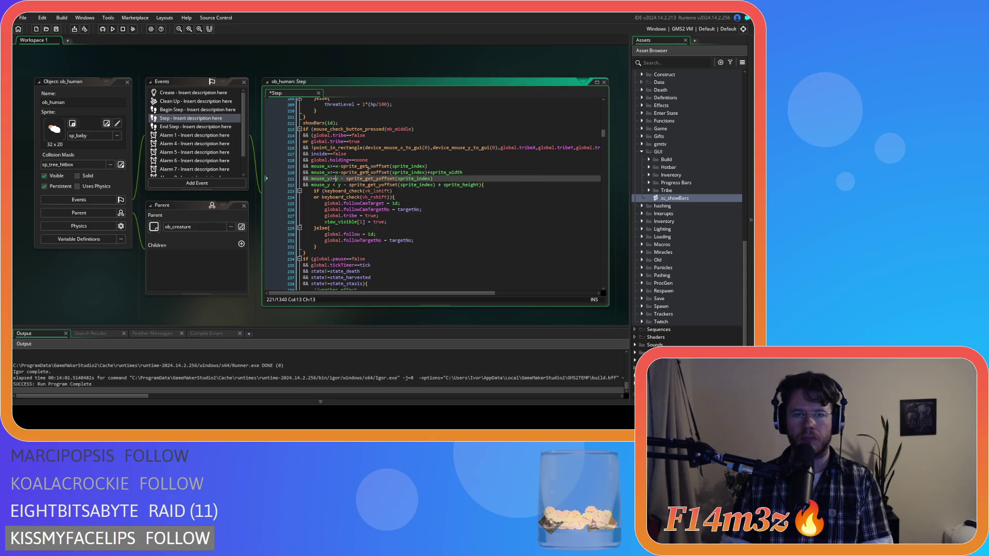
key("Down")
key("Left")
key("Left")
key("BackSpace")
key("Right")
key("Delete")
key("Right")
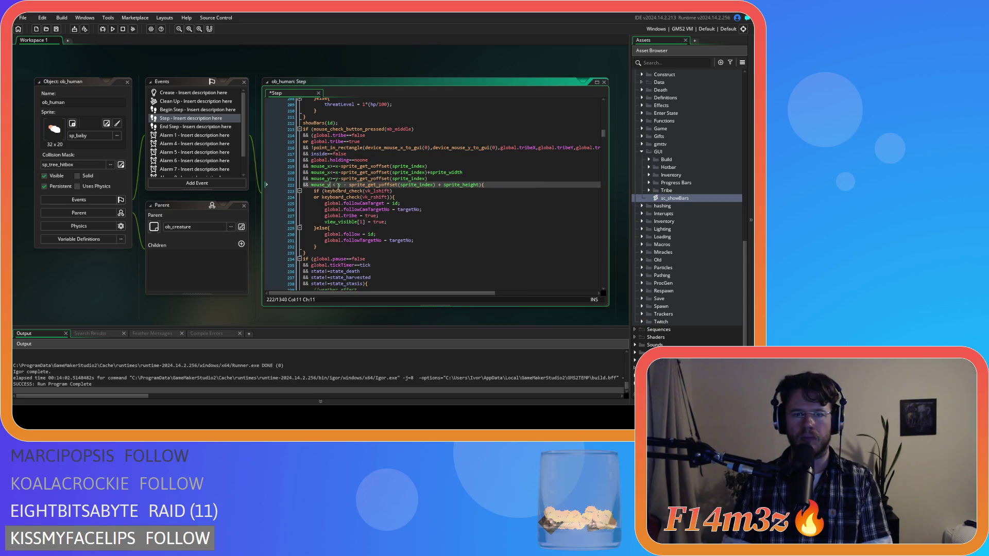
key("Delete")
key("Right")
key("Delete")
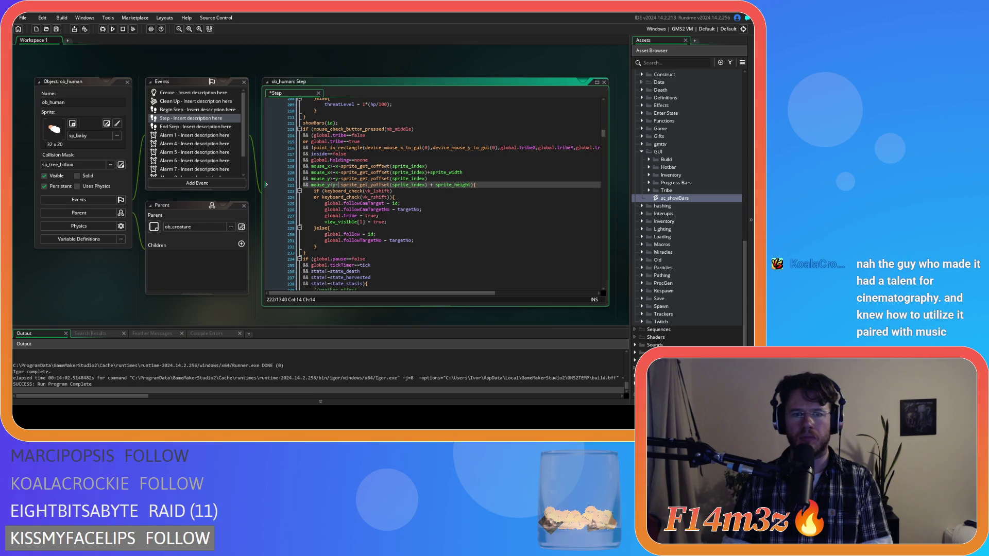
left_click(428, 184)
key("Delete")
key("Right")
key("Delete")
left_click(476, 184)
key("ctrl+s")
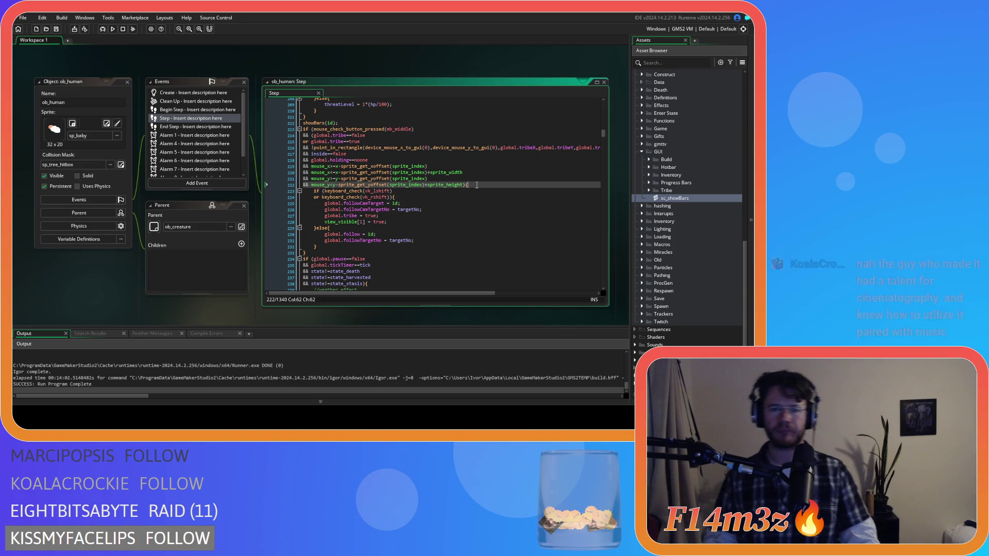
left_click_drag(304, 252, 301, 129)
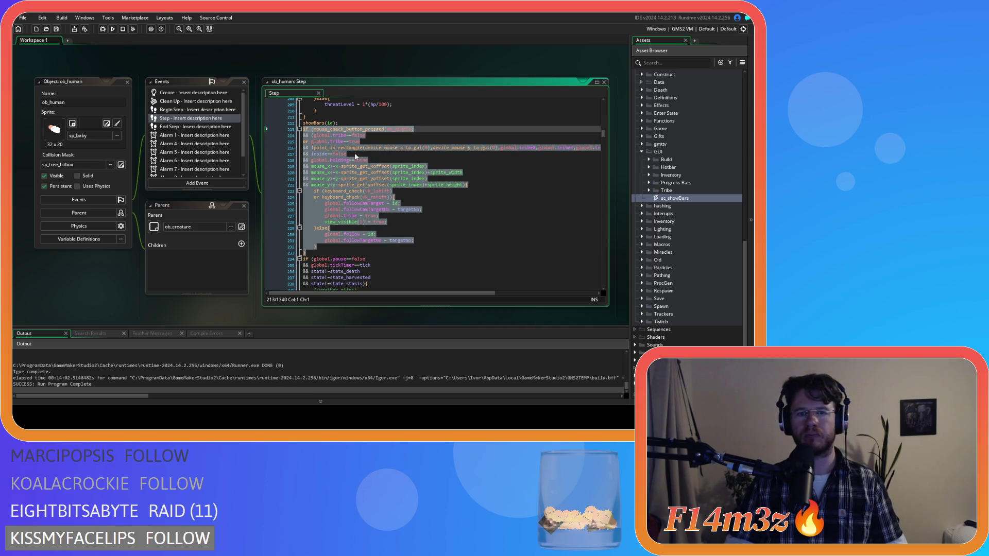
Copy the selected middle-click follow code from ob_human's Step event.
right_click(363, 178)
left_click(334, 243)
right_click(339, 195)
left_click(363, 222)
left_click(345, 252)
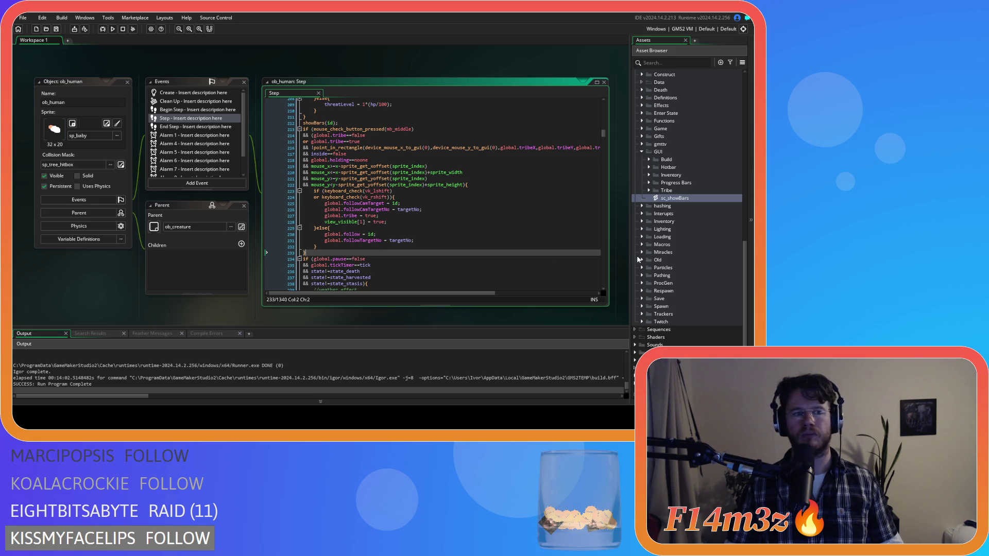
Create a new script in the Camera scripts folder named sc_follow.
scroll(741, 258, "up", 2)
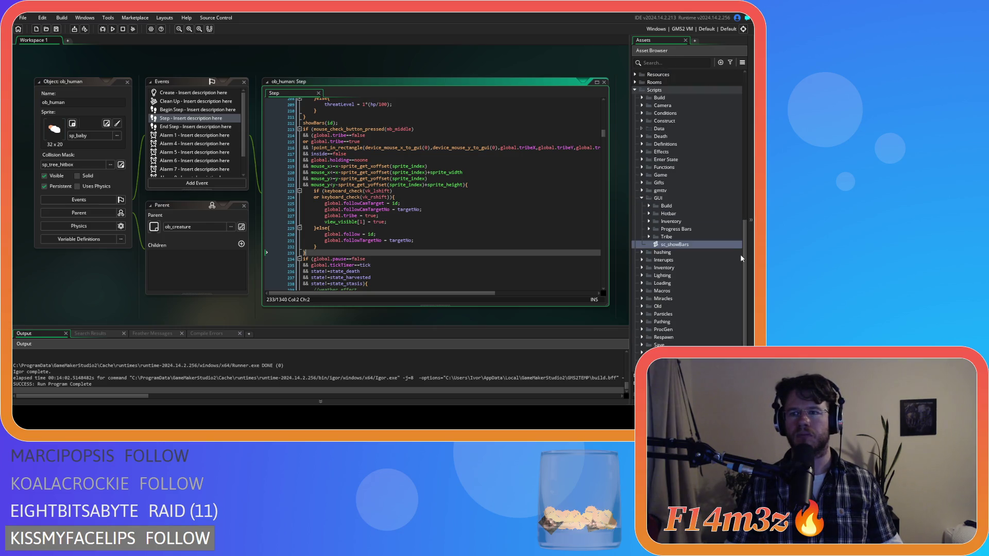
left_click(641, 106)
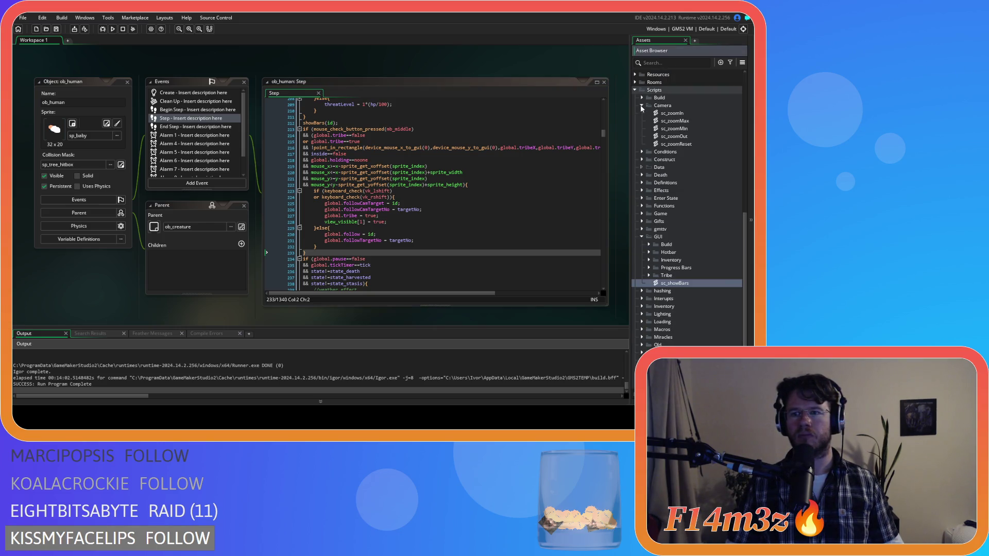
right_click(676, 108)
mouse_move(688, 107)
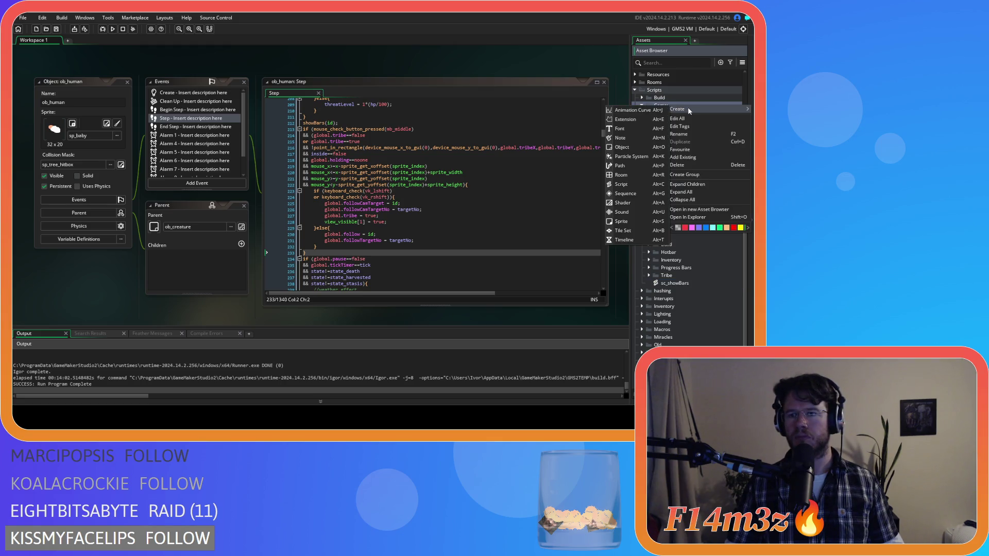
left_click(624, 186)
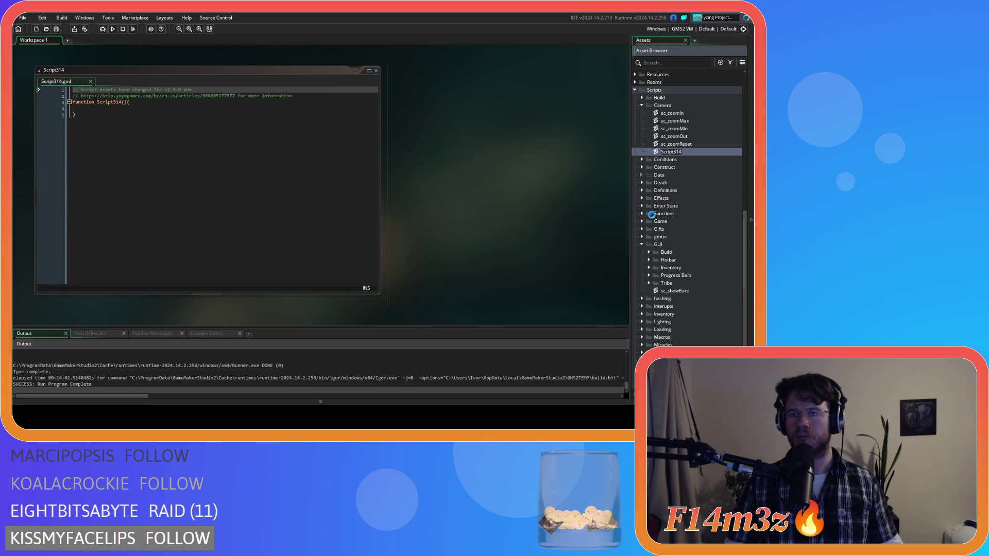
type("sc_followcam")
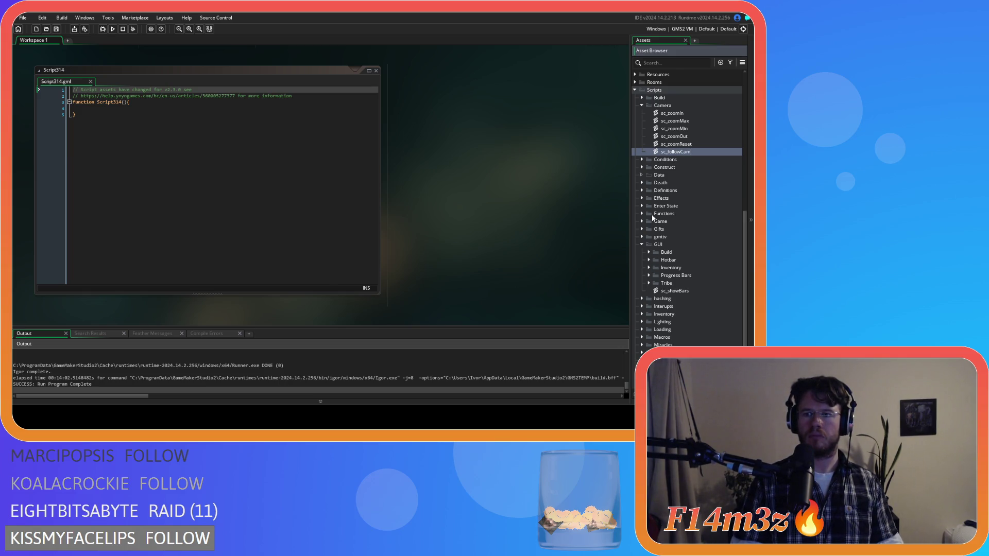
key("BackSpace")
key("BackSpace")
key("BackSpace")
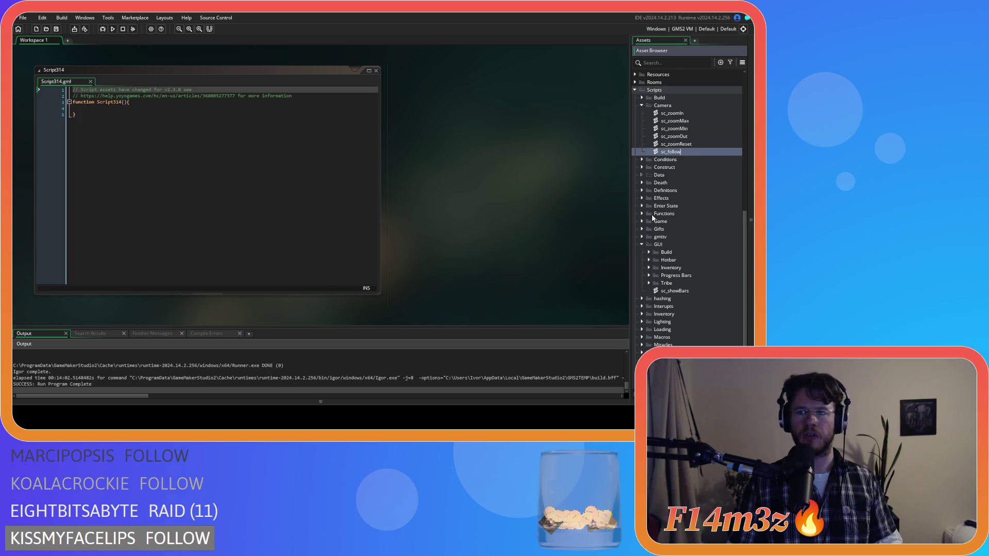
key("Return")
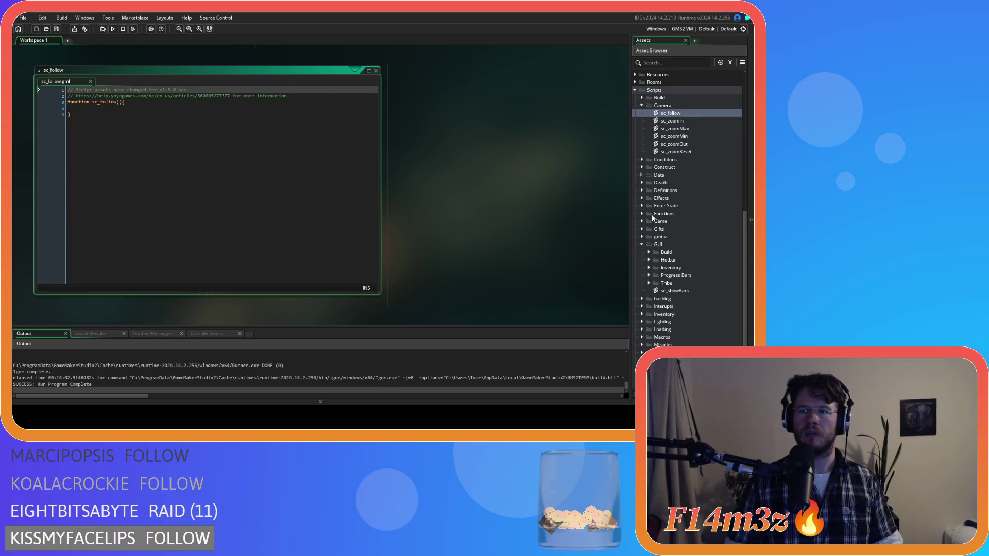
Rename the function to follow, give it a controller parameter, and add a with(id) block.
left_click(101, 102)
key("BackSpace")
key("BackSpace")
key("BackSpace")
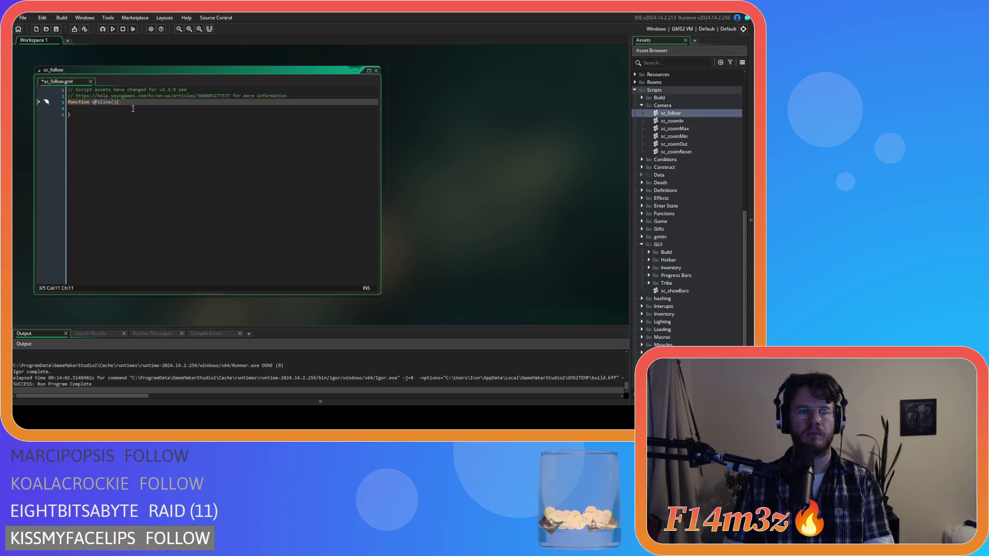
left_click(126, 109)
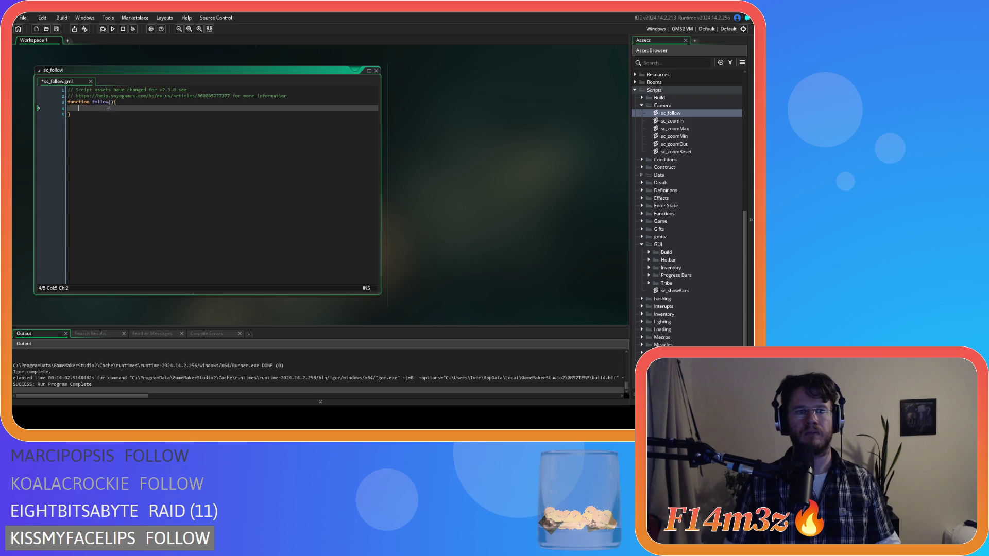
left_click(110, 102)
type("con")
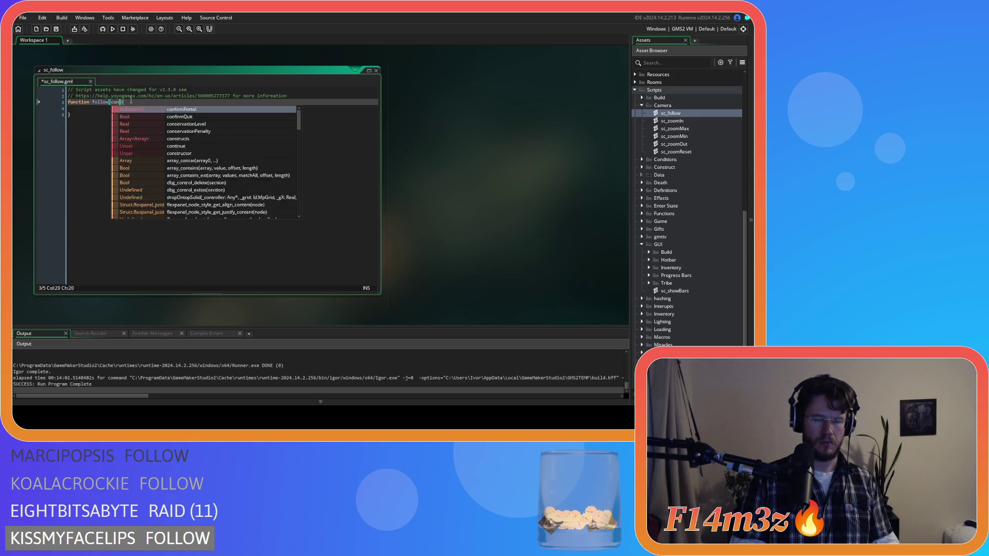
type("troller)")
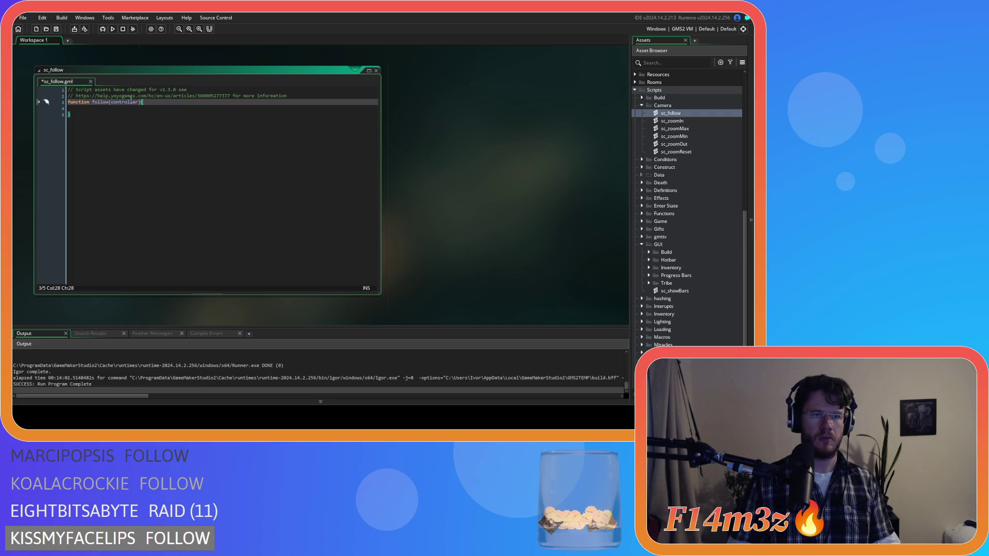
left_click(128, 107)
type("with")
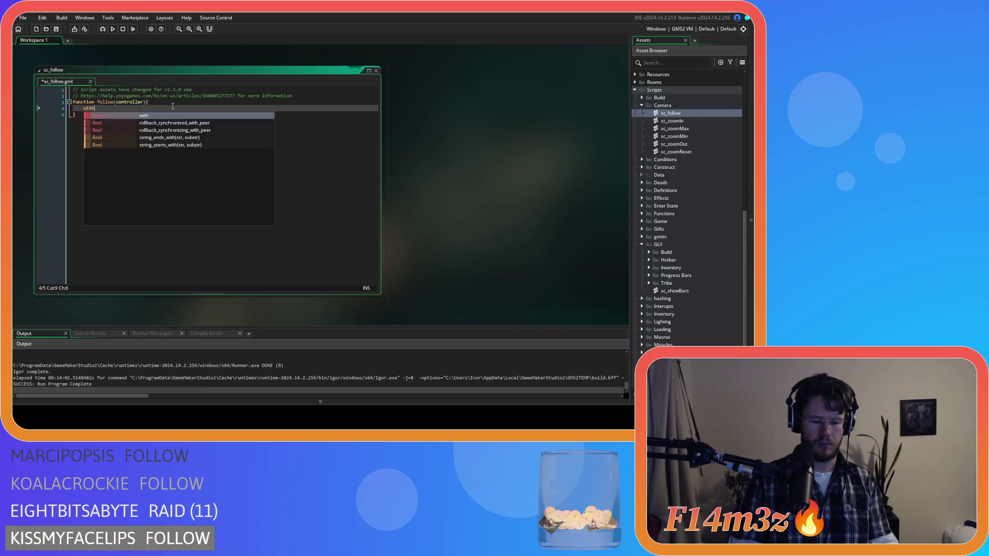
type("(id)")
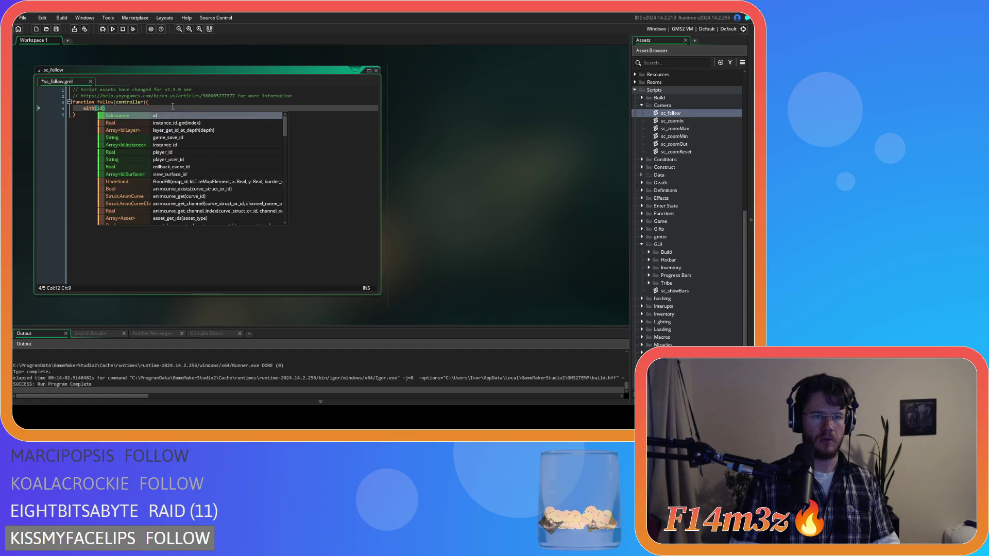
key("Return")
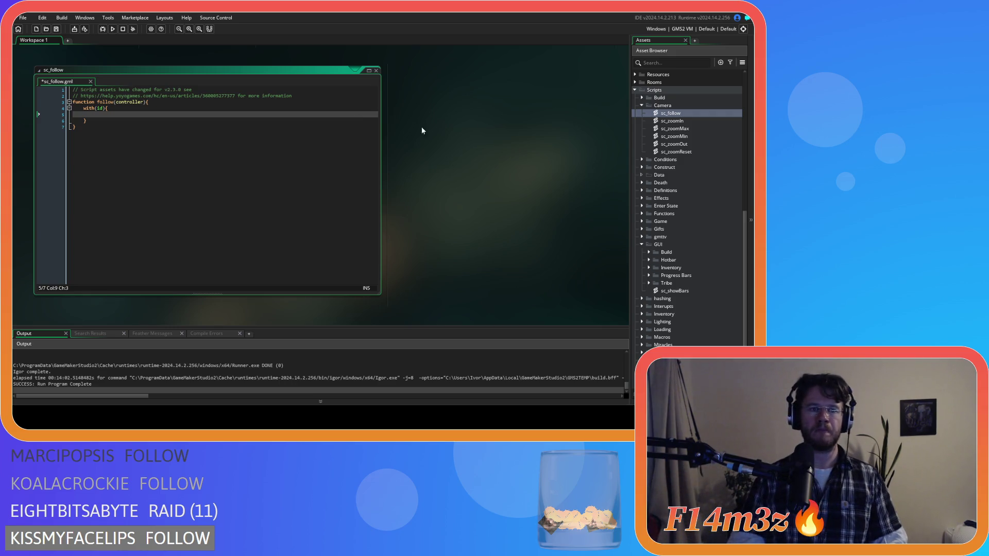
scroll(495, 189, "up", 5)
scroll(400, 272, "down", 1)
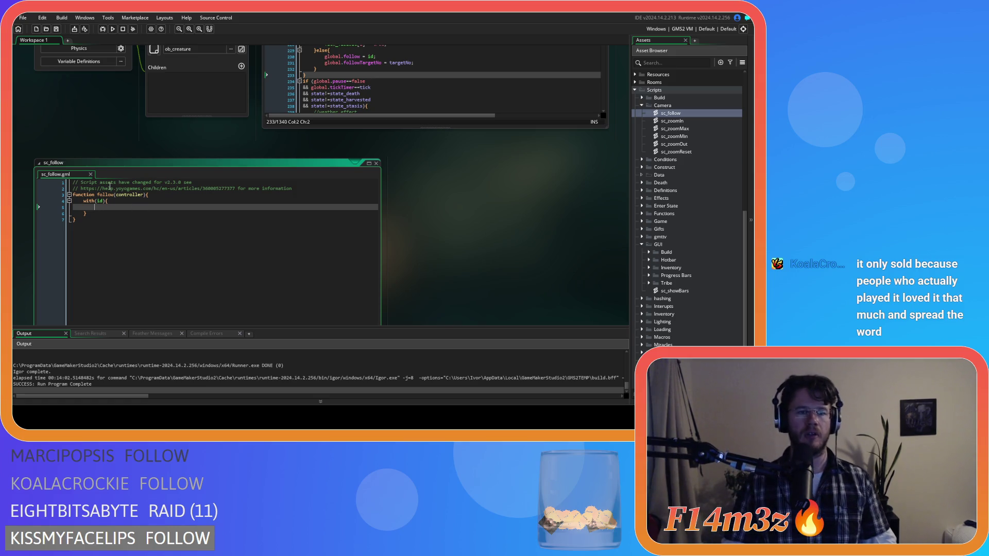
left_click(110, 216)
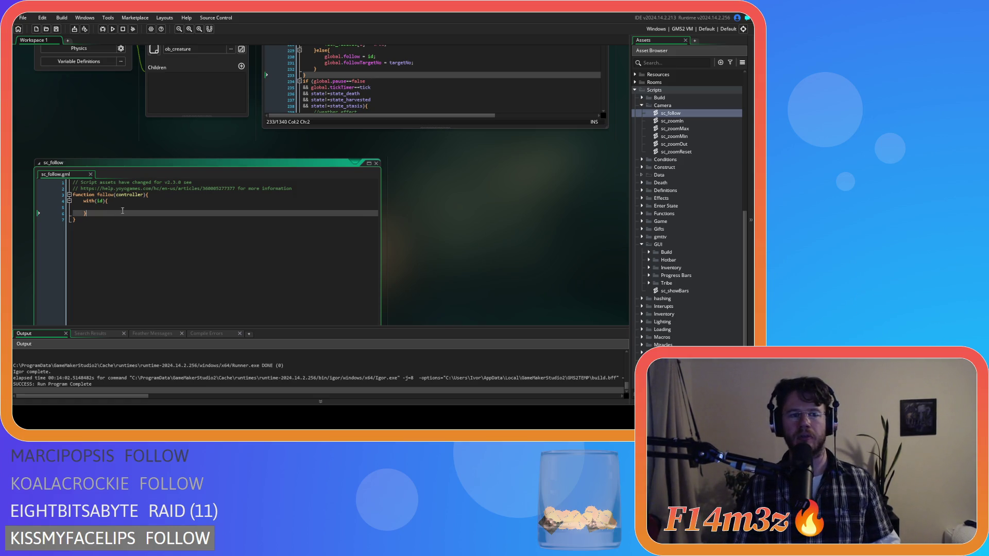
left_click(128, 209)
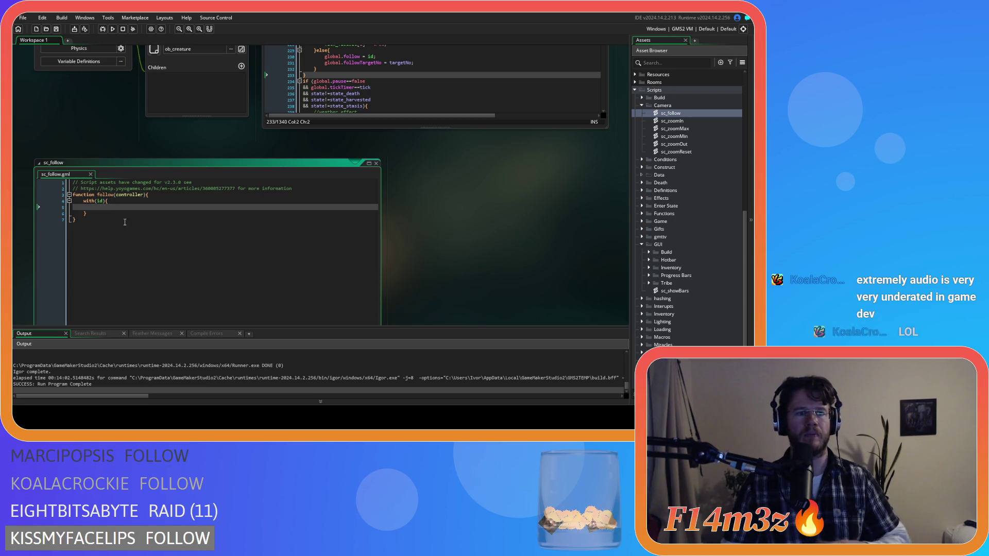
left_click(147, 218)
scroll(140, 225, "up", 3)
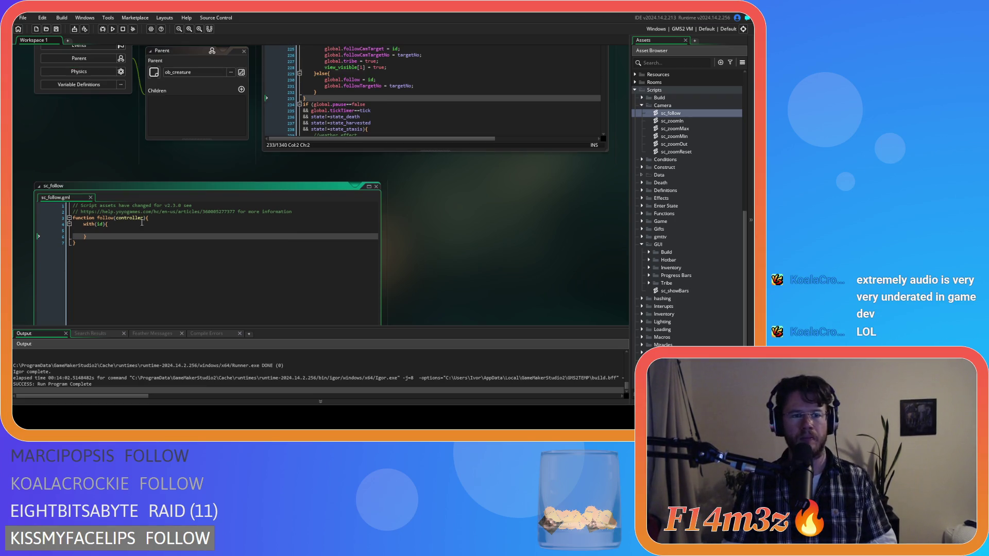
key("Up")
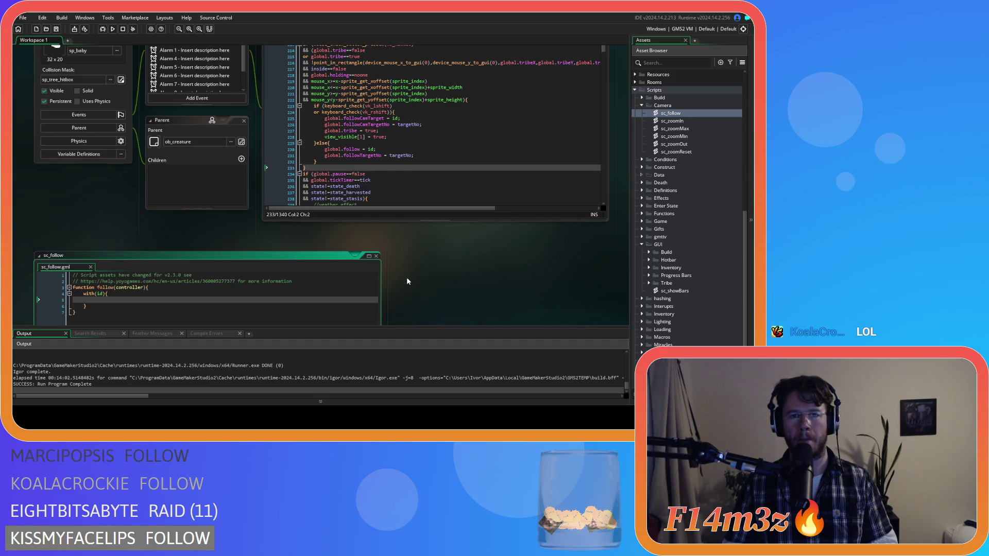
scroll(407, 281, "down", 6)
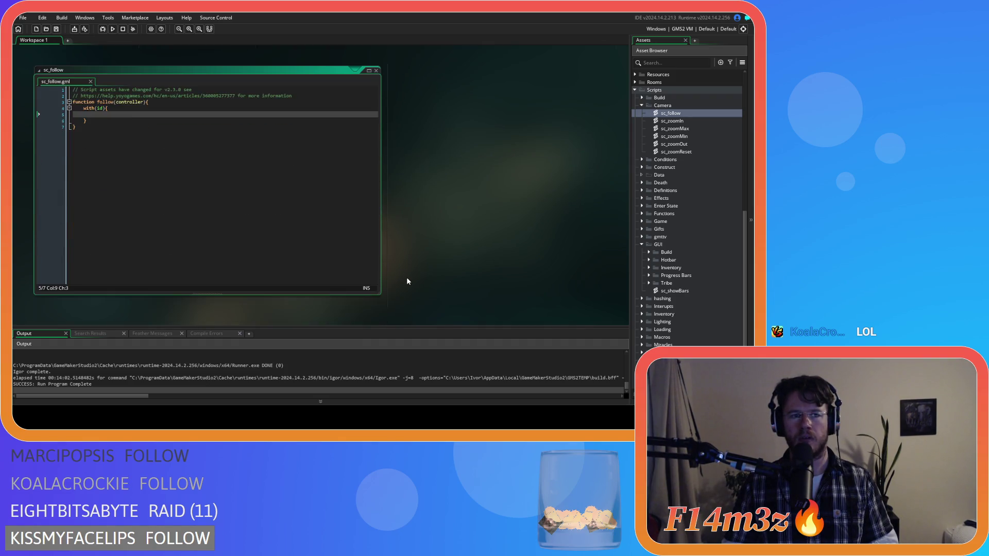
scroll(406, 281, "up", 1)
scroll(407, 281, "down", 1)
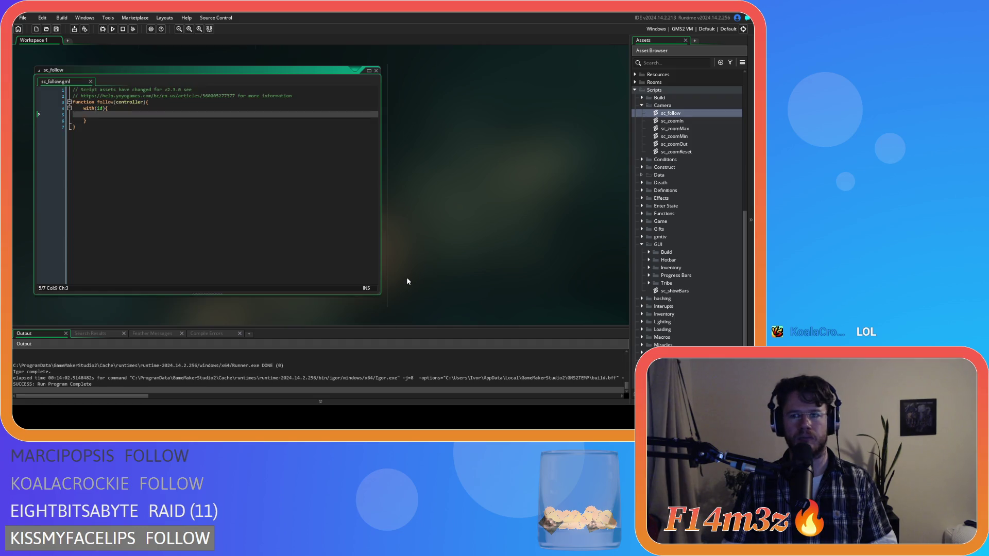
left_click(241, 215)
scroll(420, 220, "up", 1)
scroll(420, 220, "down", 1)
scroll(419, 220, "up", 3)
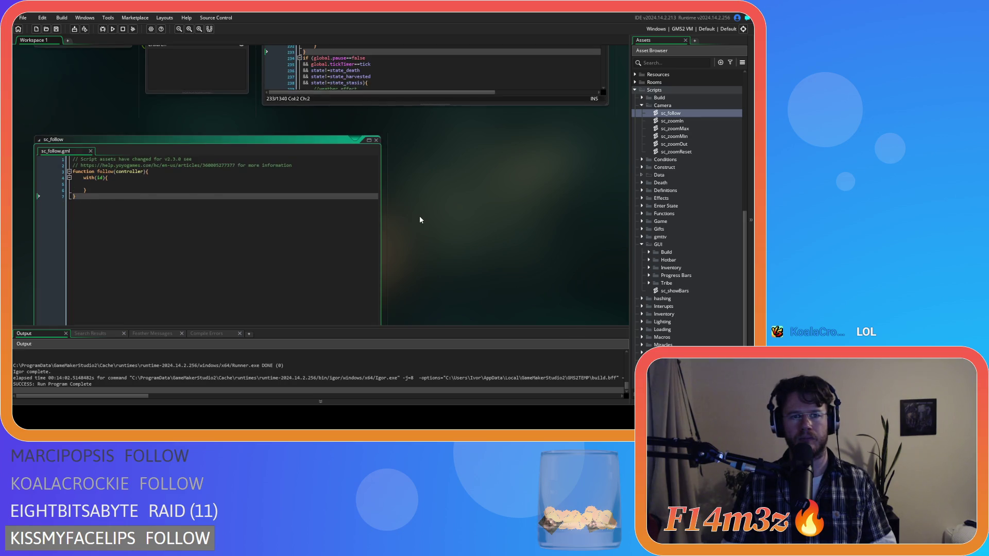
scroll(420, 220, "up", 2)
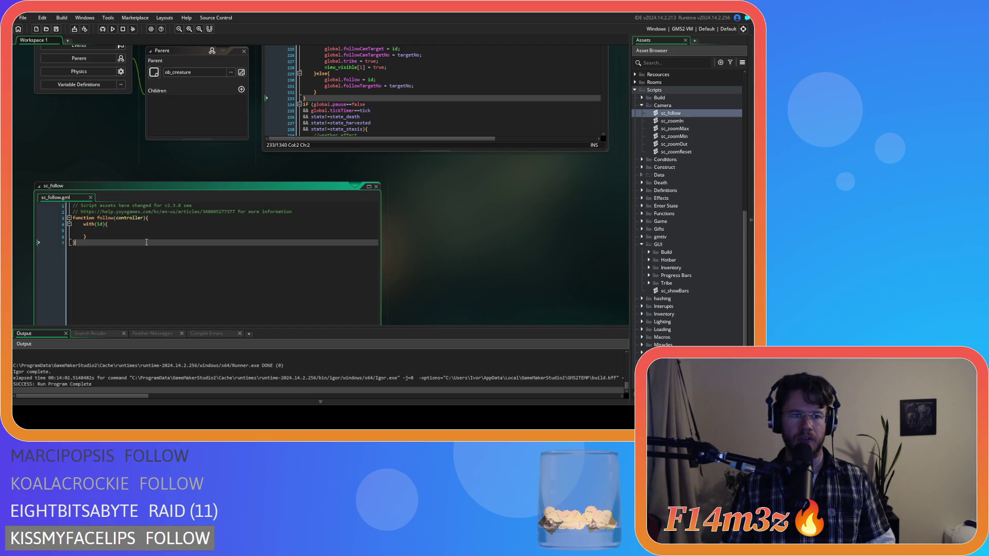
scroll(149, 242, "down", 5)
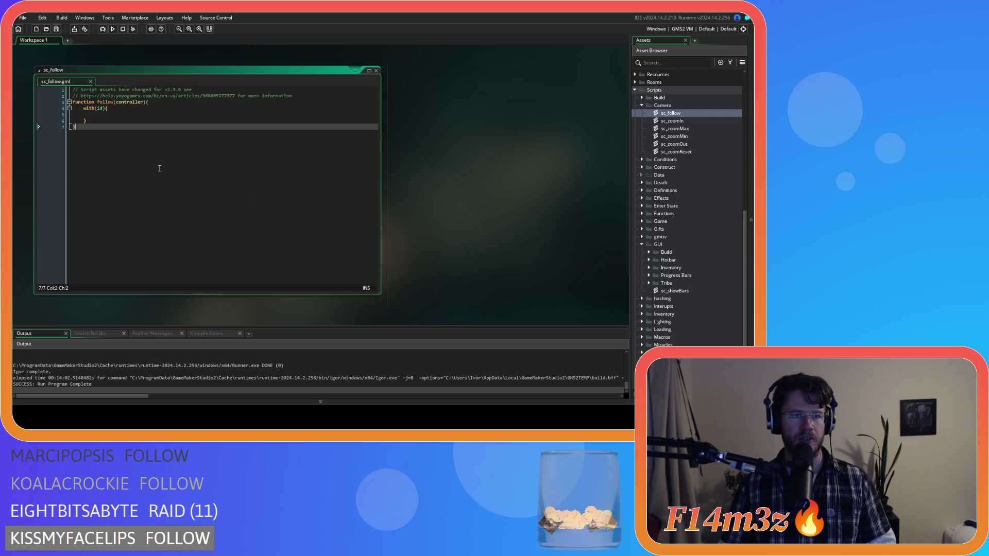
scroll(300, 232, "up", 5)
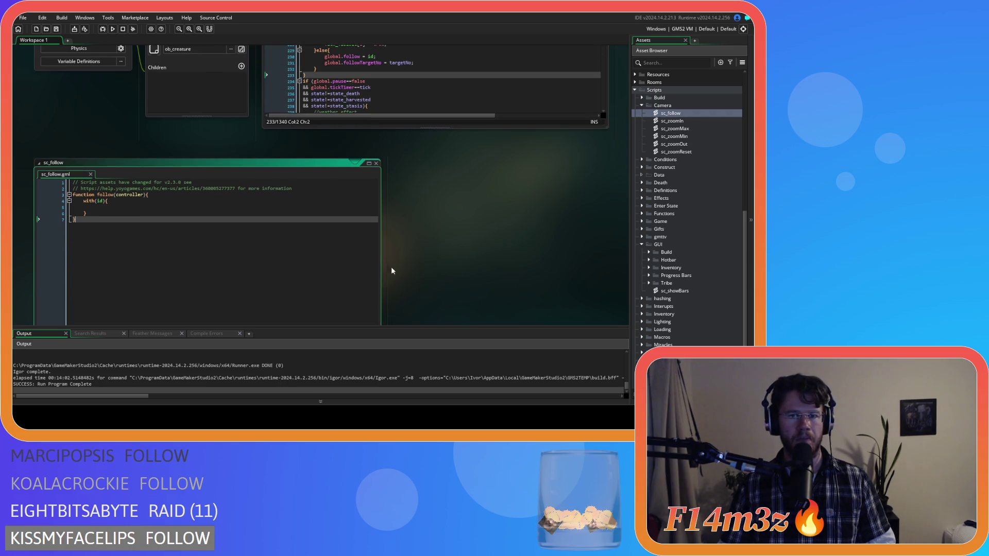
scroll(427, 285, "down", 2)
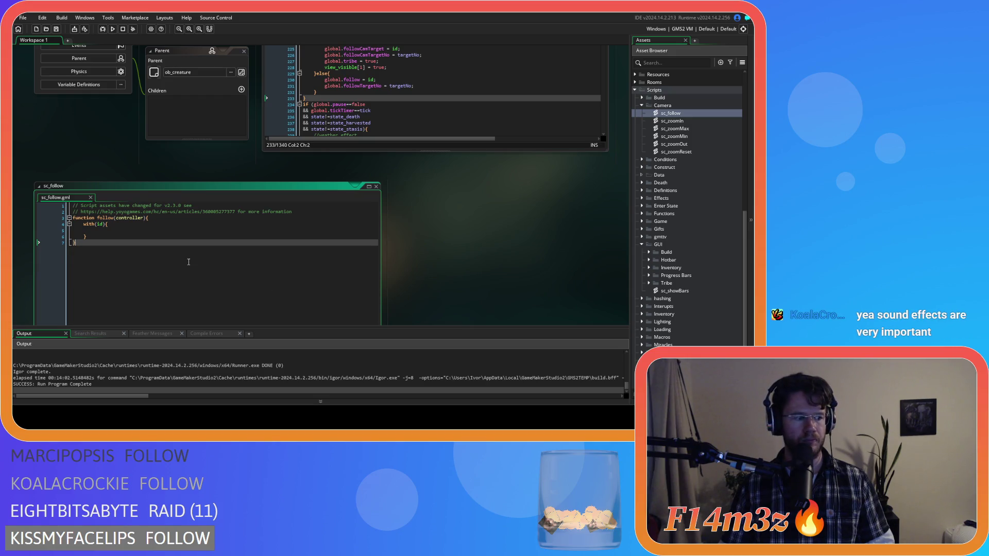
left_click(142, 232)
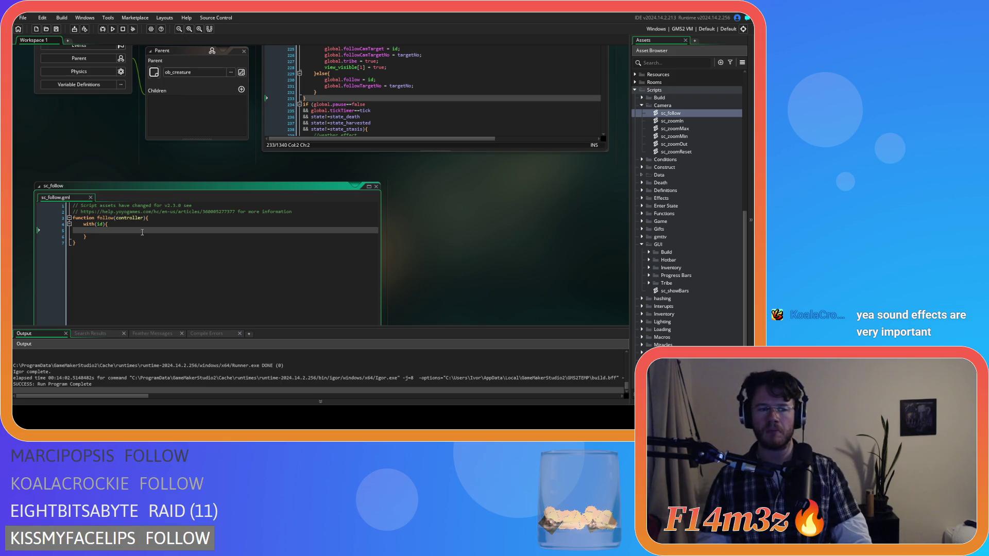
left_click(112, 236)
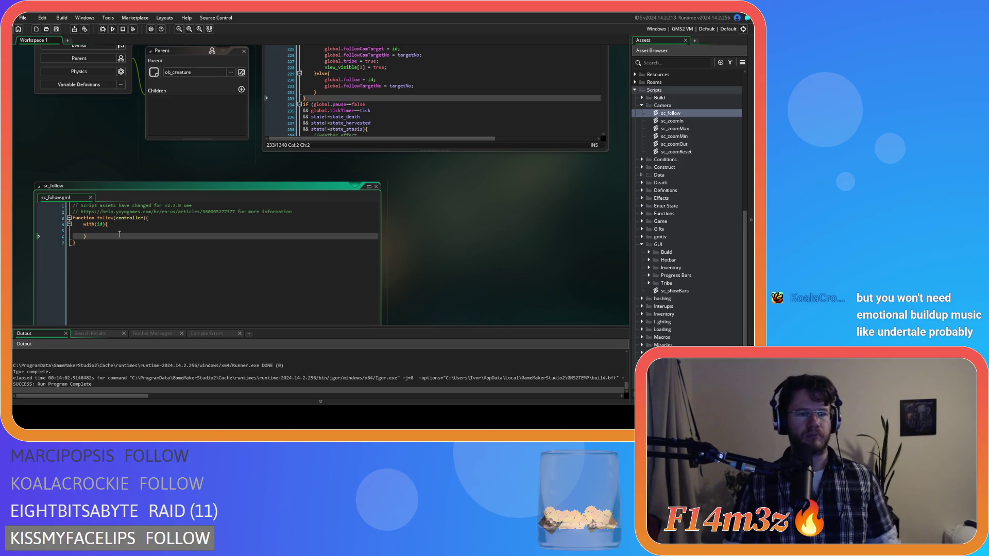
Cut the middle-click follow block out of ob_human's Step event.
left_click(138, 231)
scroll(439, 316, "up", 3)
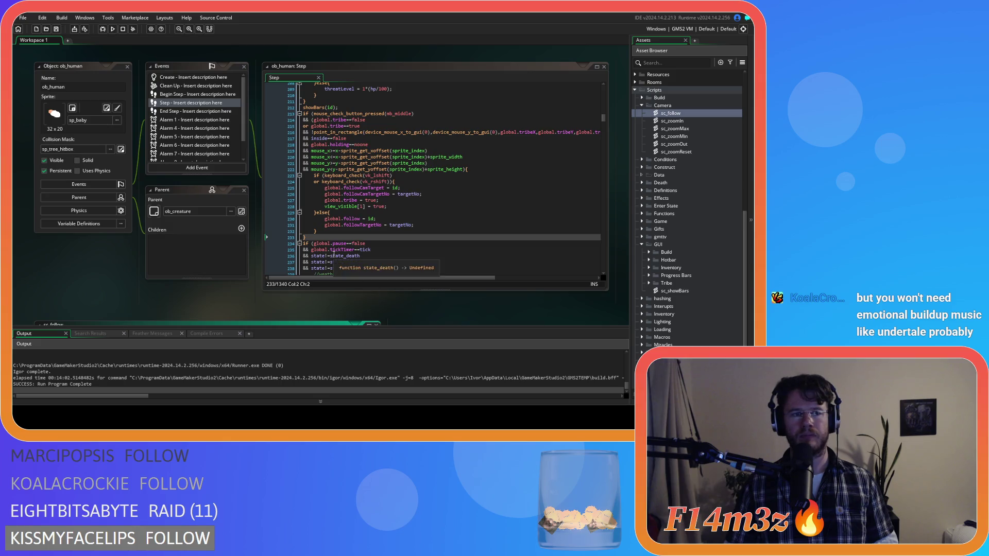
left_click_drag(315, 232, 304, 109)
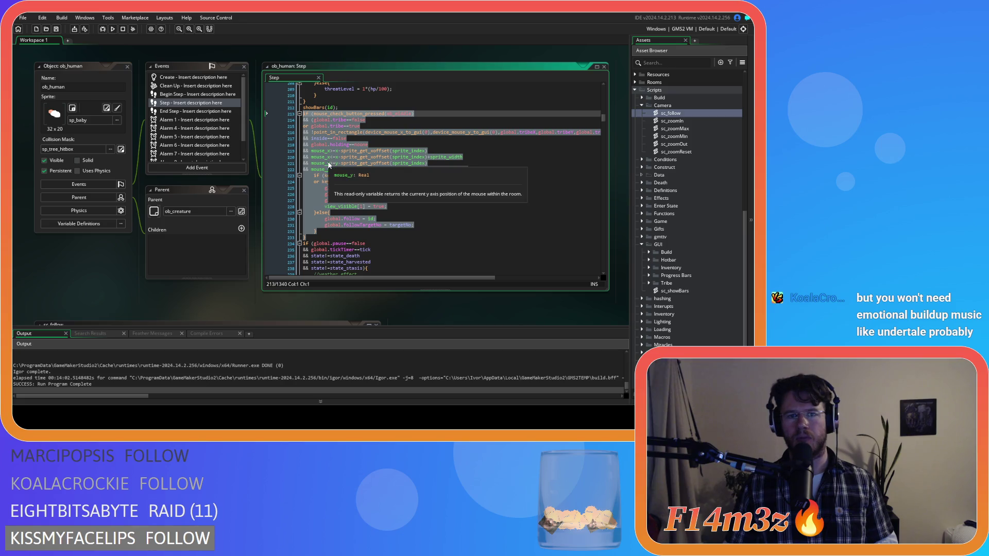
key("BackSpace")
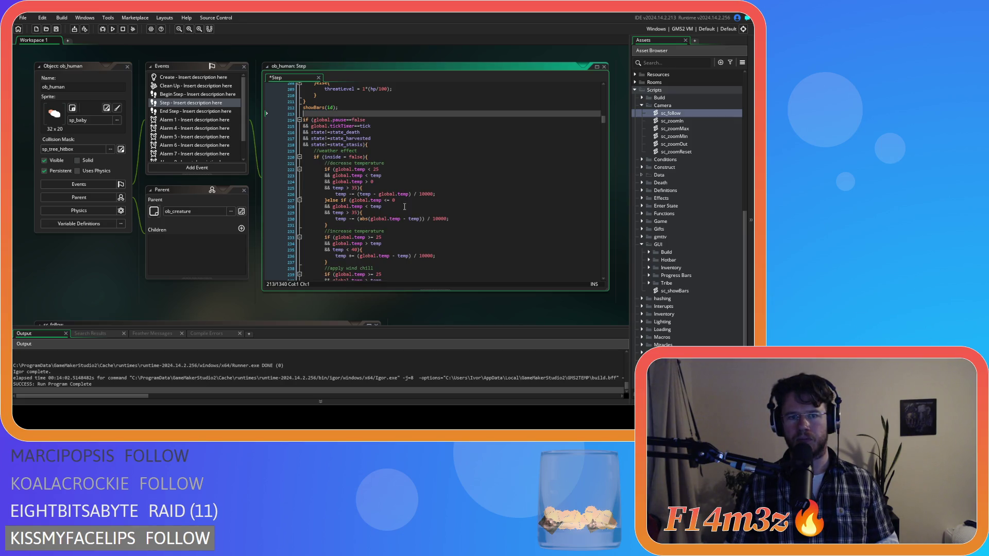
key("BackSpace")
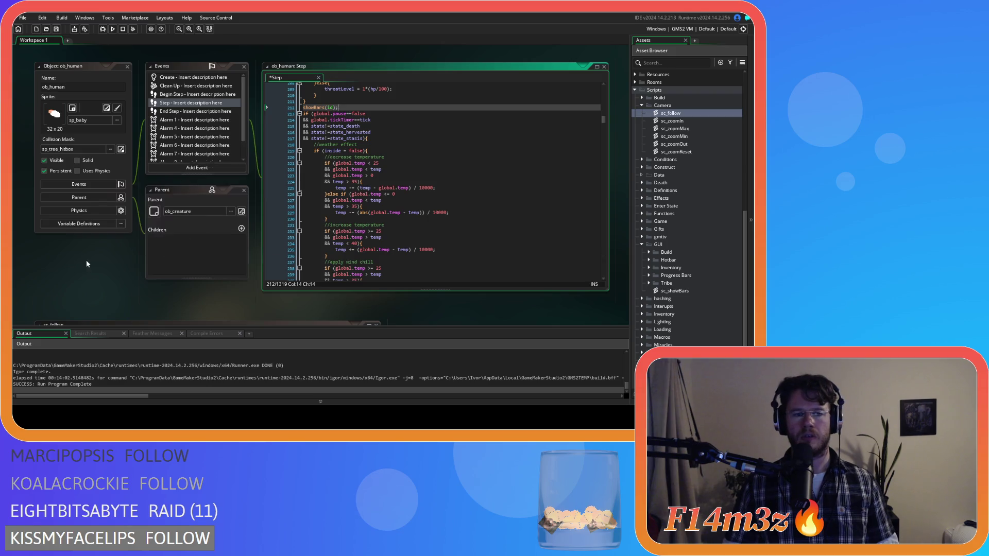
scroll(85, 260, "down", 3)
Paste the follow code into sc_follow's with(id) block and indent lines 6–25 one level.
left_click(116, 258)
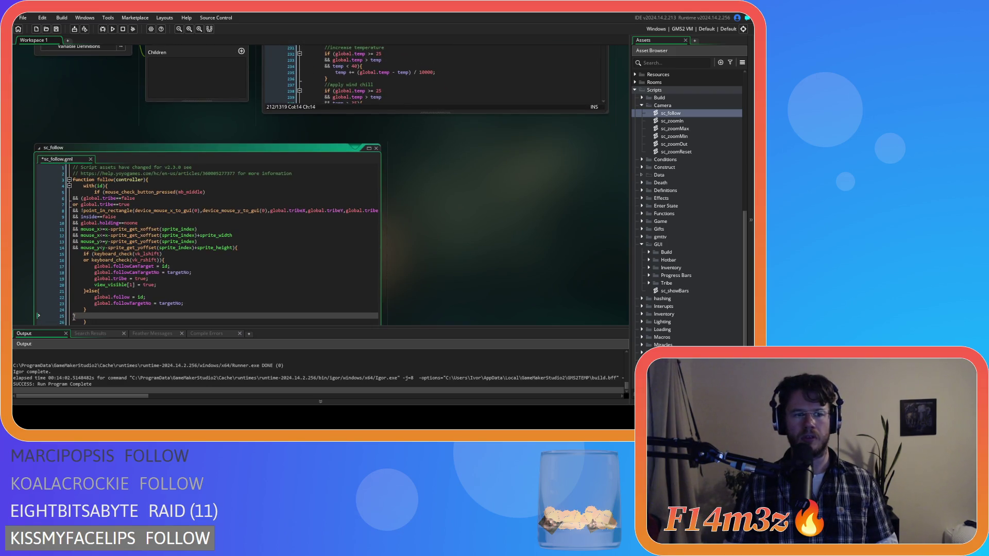
mouse_move(80, 316)
left_mouse_down()
mouse_move(46, 276)
mouse_move(24, 196)
left_mouse_up()
key("Tab")
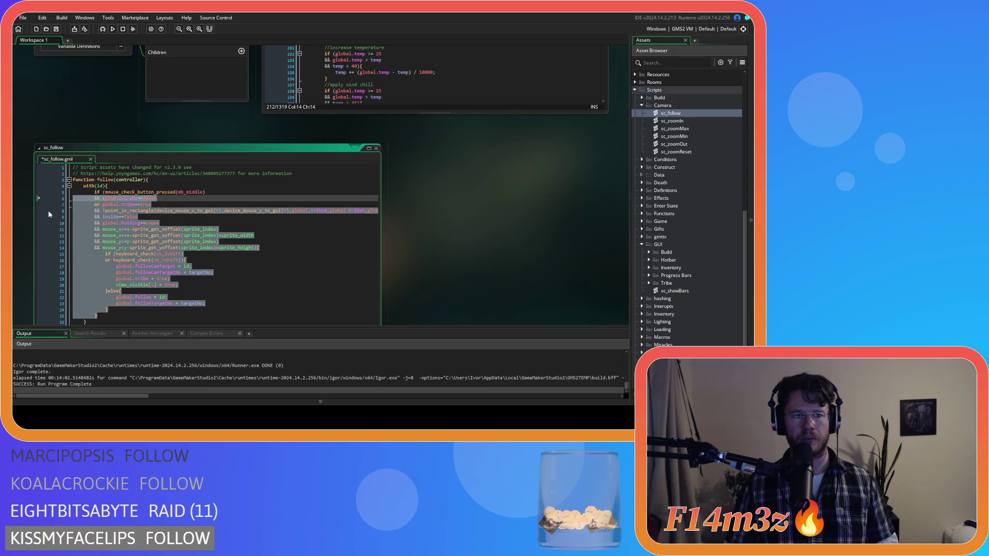
left_click(205, 212)
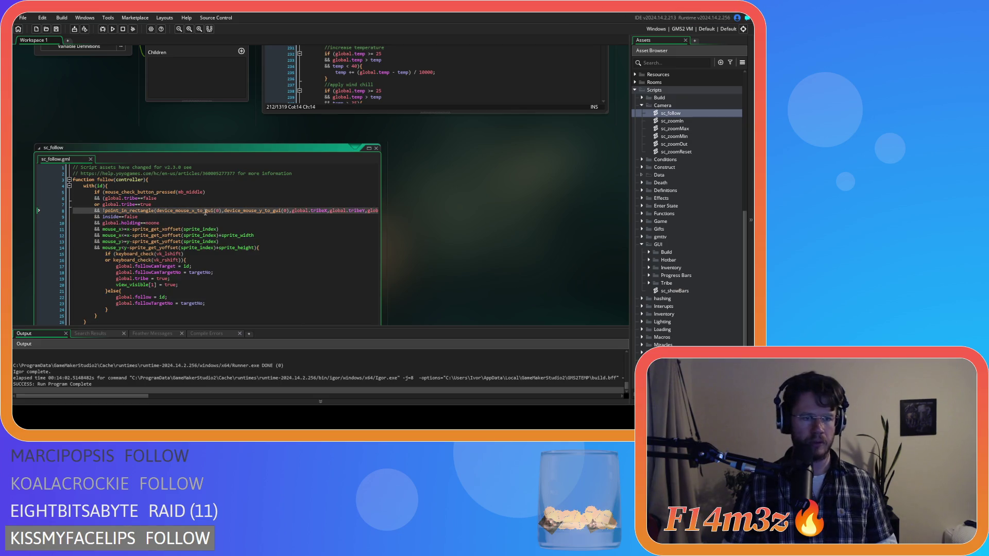
scroll(453, 246, "up", 2)
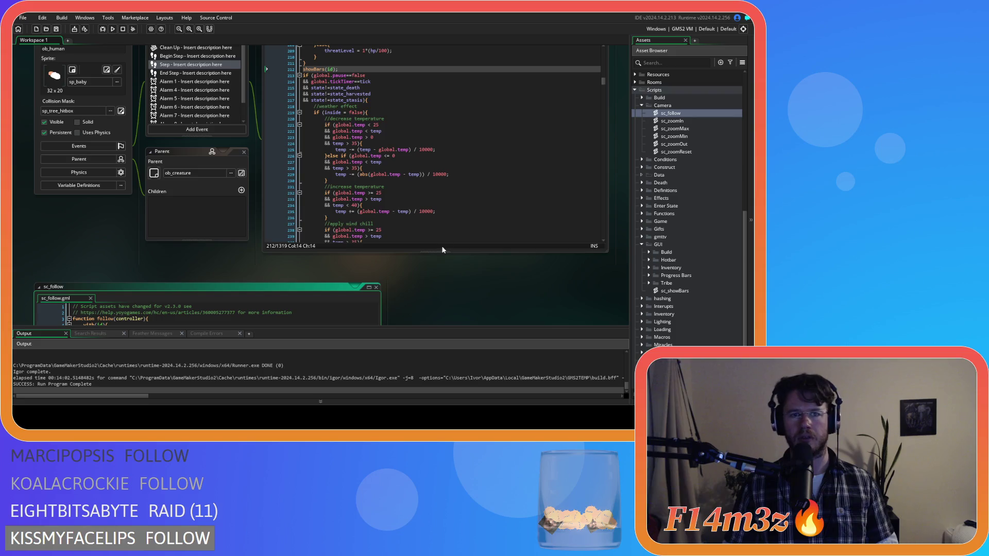
scroll(259, 268, "up", 3)
scroll(248, 264, "down", 3)
scroll(283, 191, "up", 1)
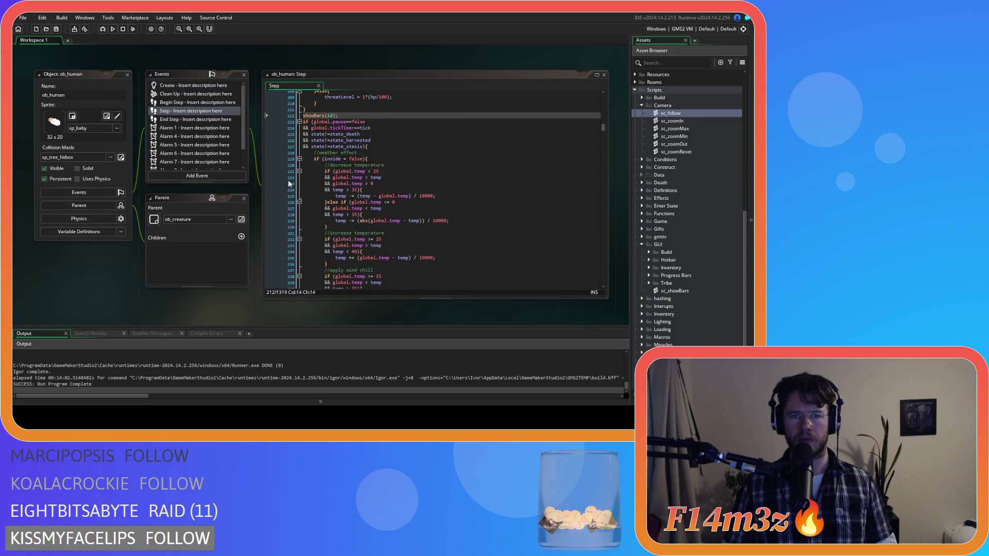
middle_click(315, 115)
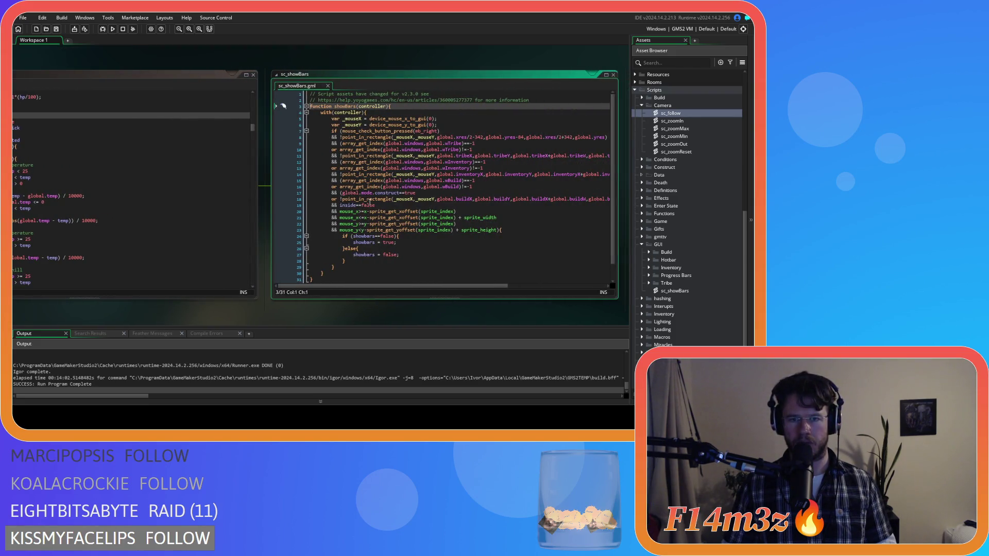
Replace sc_follow's old point_in_rectangle line with the window exclusion checks copied from sc_showBars.
mouse_move(607, 199)
left_mouse_down()
mouse_move(352, 171)
mouse_move(314, 155)
mouse_move(334, 139)
left_mouse_up()
right_click(341, 147)
left_click(371, 172)
mouse_move(118, 319)
left_mouse_down()
mouse_move(391, 283)
mouse_move(458, 194)
mouse_move(435, 270)
mouse_move(517, 165)
mouse_move(455, 173)
left_mouse_up()
left_click_drag(218, 302, 425, 276)
left_click_drag(408, 154, 138, 154)
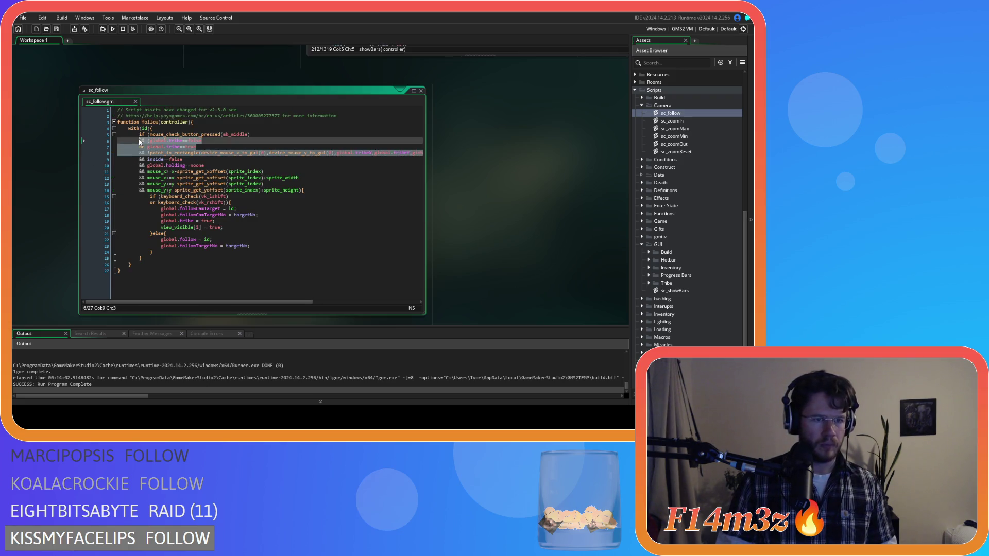
key("ctrl+v")
left_click_drag(304, 302, 236, 302)
left_click(216, 202)
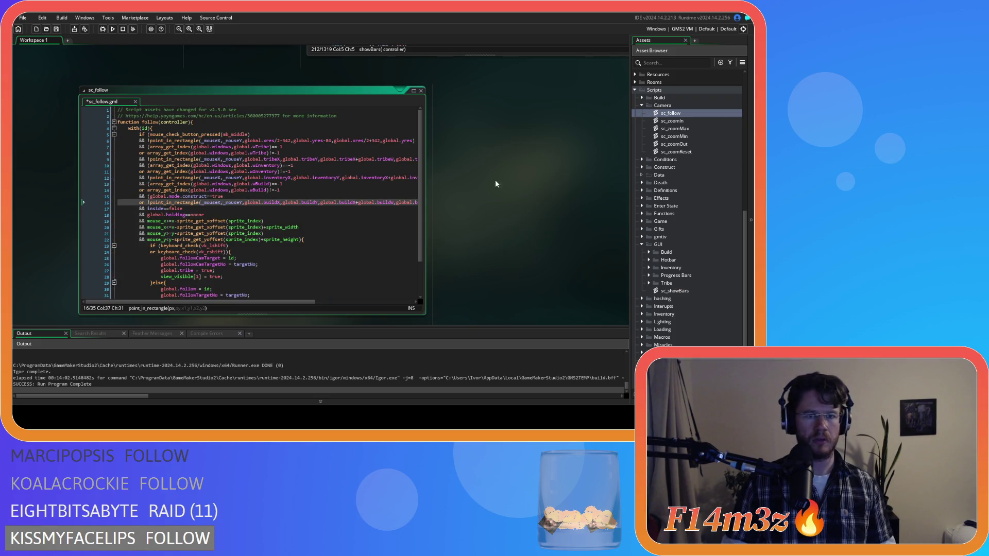
Select the two mouse-position variable lines in sc_showBars and open a line for them in sc_follow.
key("ctrl+Tab")
left_click_drag(397, 128, 291, 122)
key("ctrl+Tab")
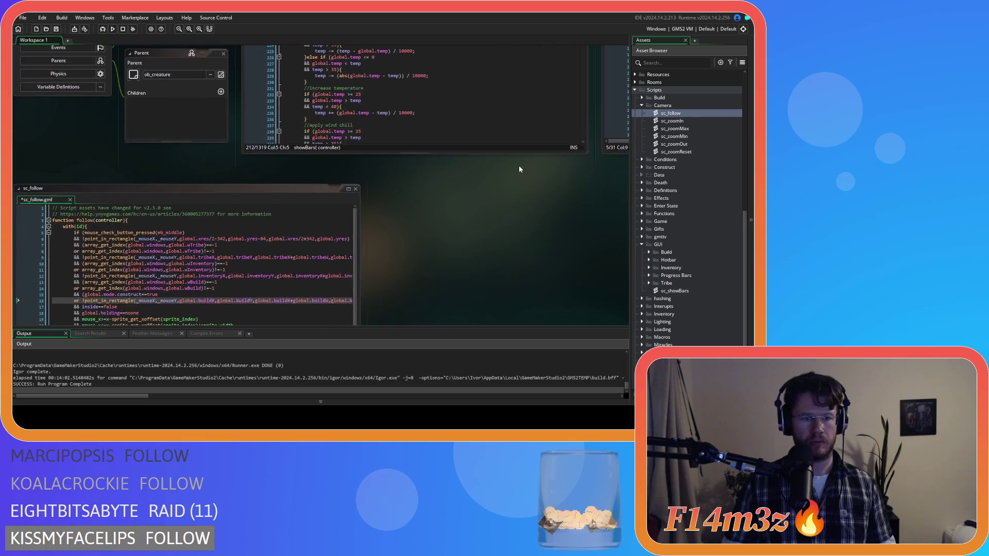
left_click(250, 152)
key("Return")
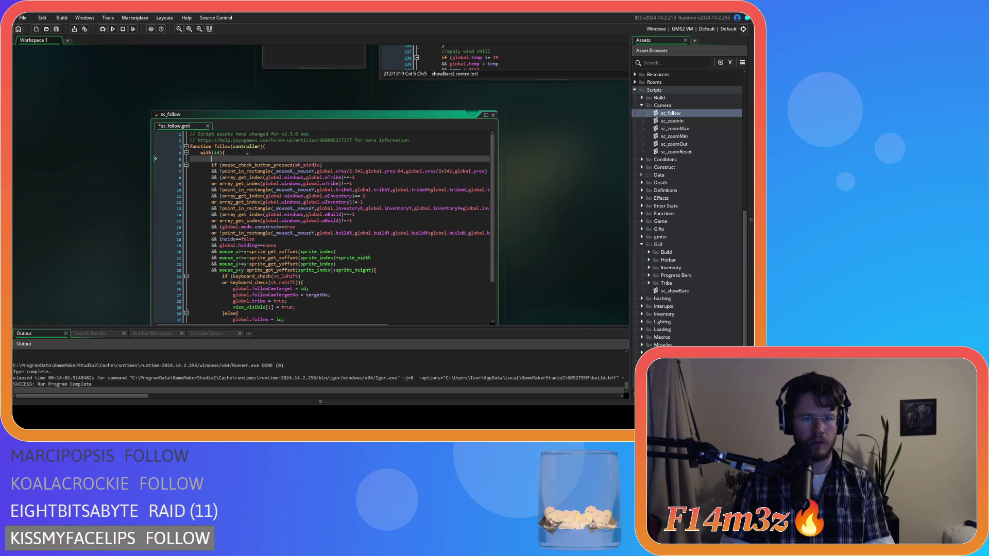
Paste the mouse-position variable lines and wrap the two shift keyboard_check calls in parentheses.
key("ctrl+v")
scroll(335, 242, "down", 3)
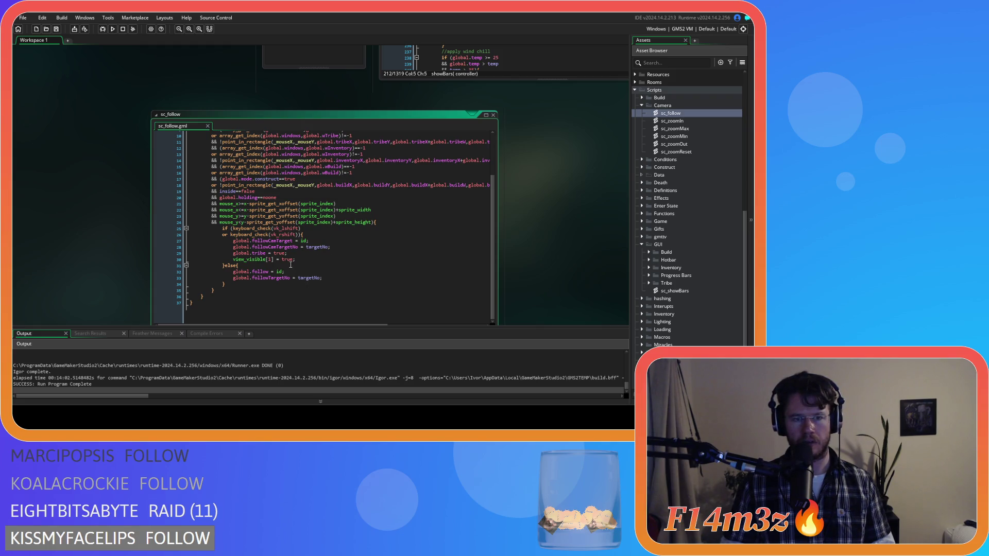
scroll(311, 260, "up", 1)
left_click(322, 244)
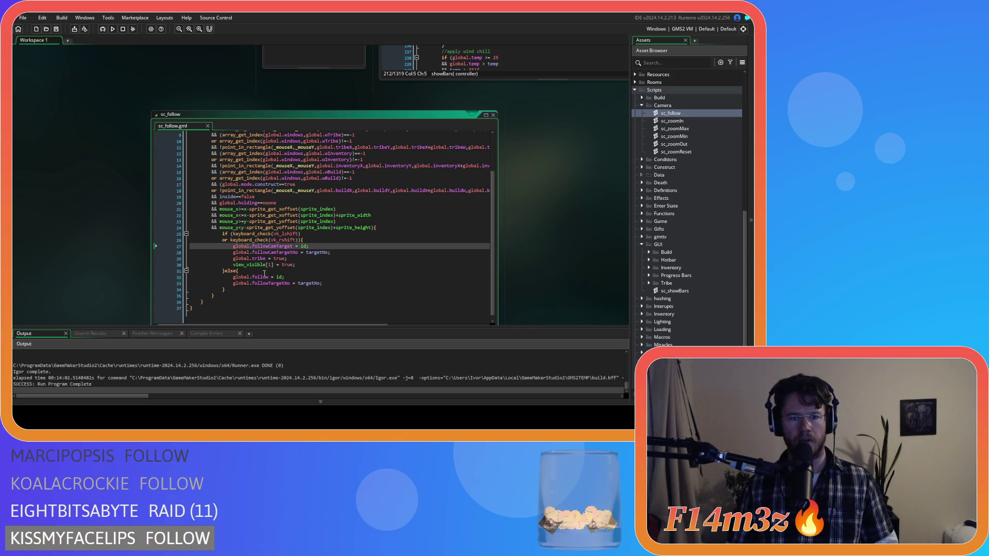
left_click(296, 239)
left_click(300, 240)
left_click(236, 240)
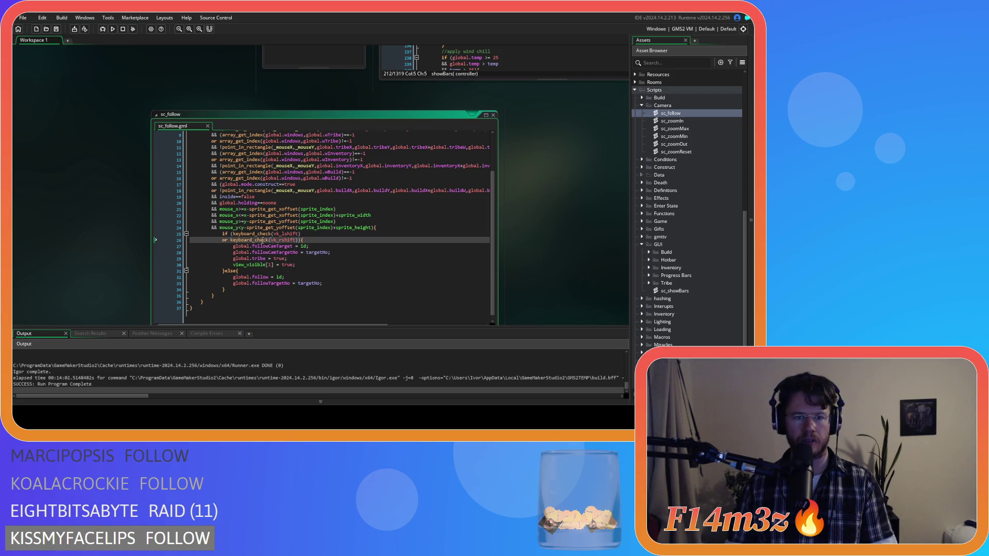
left_click(232, 234)
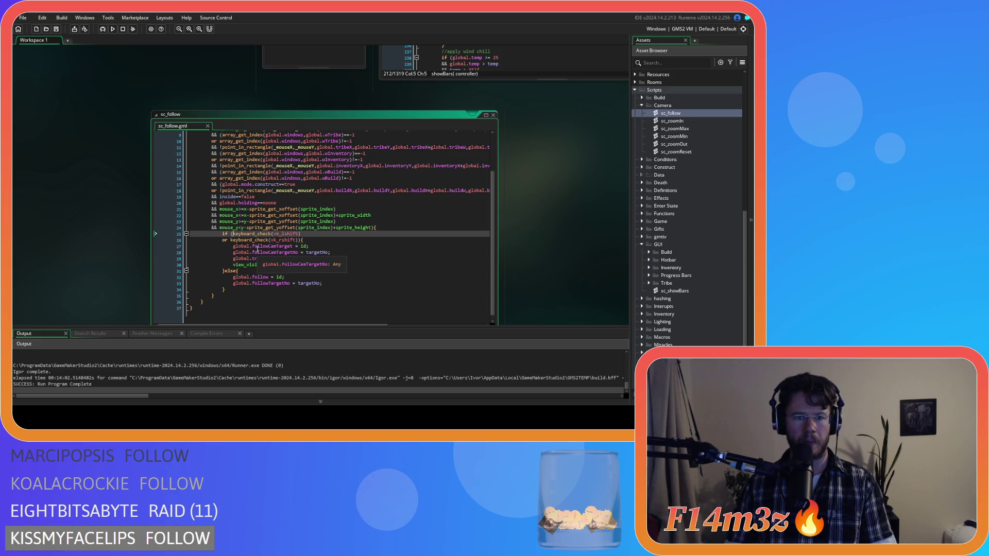
type("(")
left_click(298, 240)
type(")")
Add object_index==ob_human && to the follow condition and save sc_follow.
left_click(234, 233)
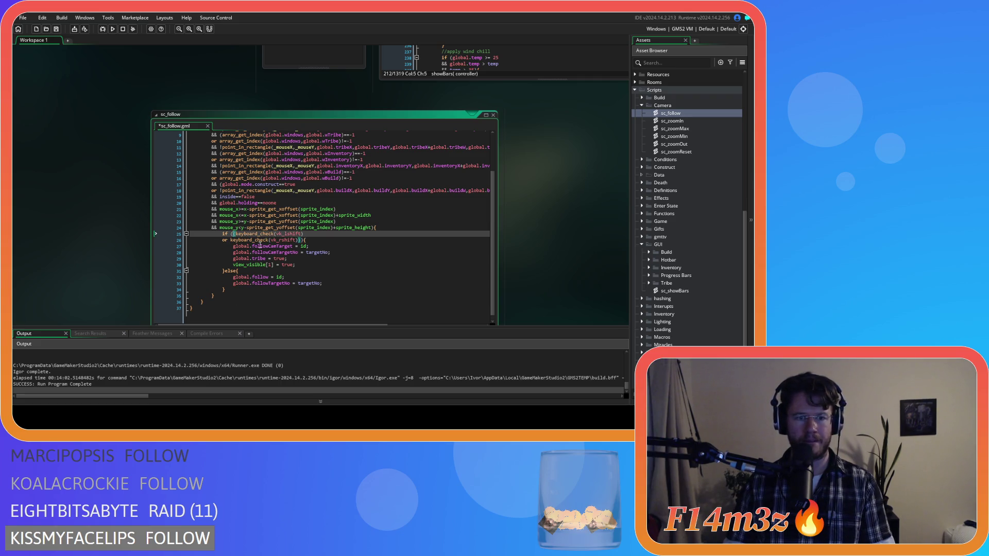
key("Return")
type("&&")
left_click(265, 233)
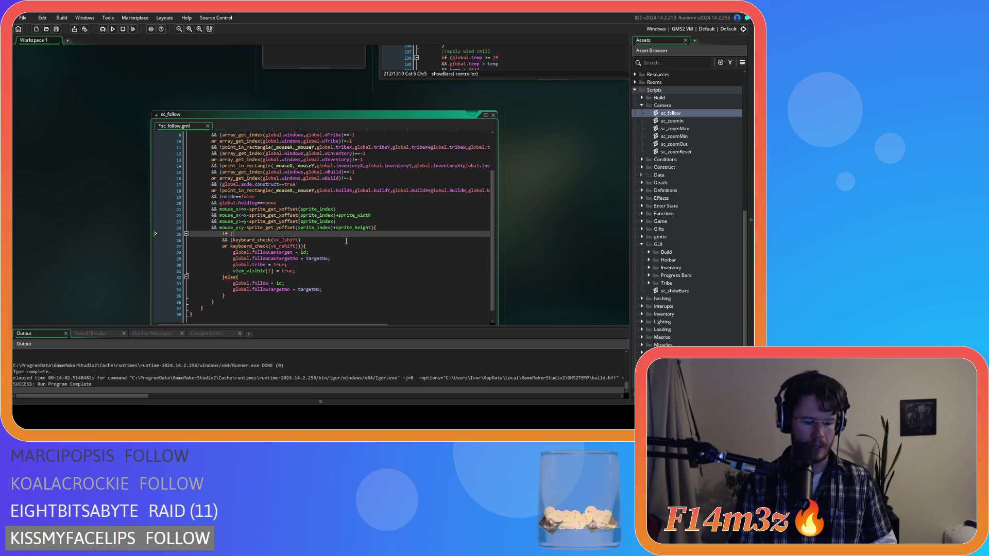
type("object_in")
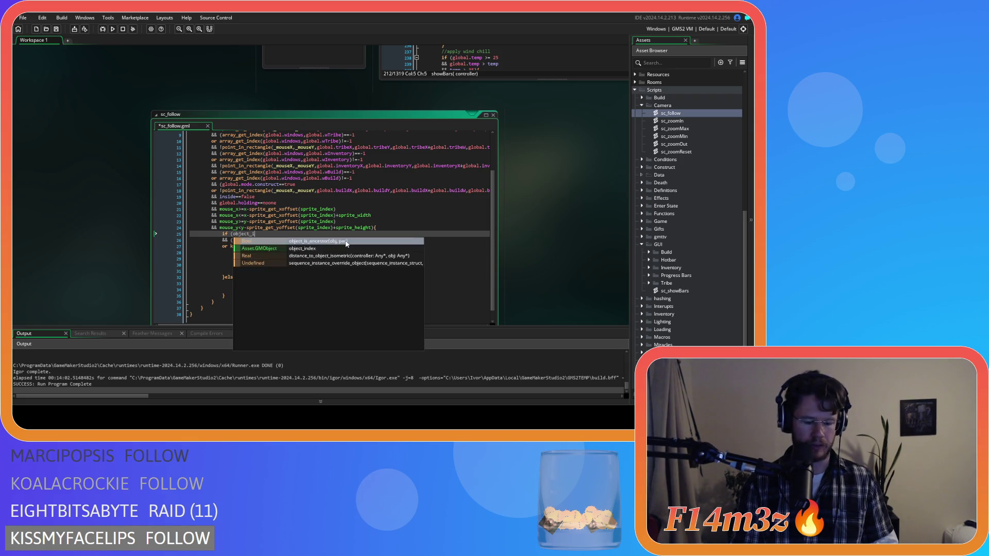
key("Return")
type("ob_human")
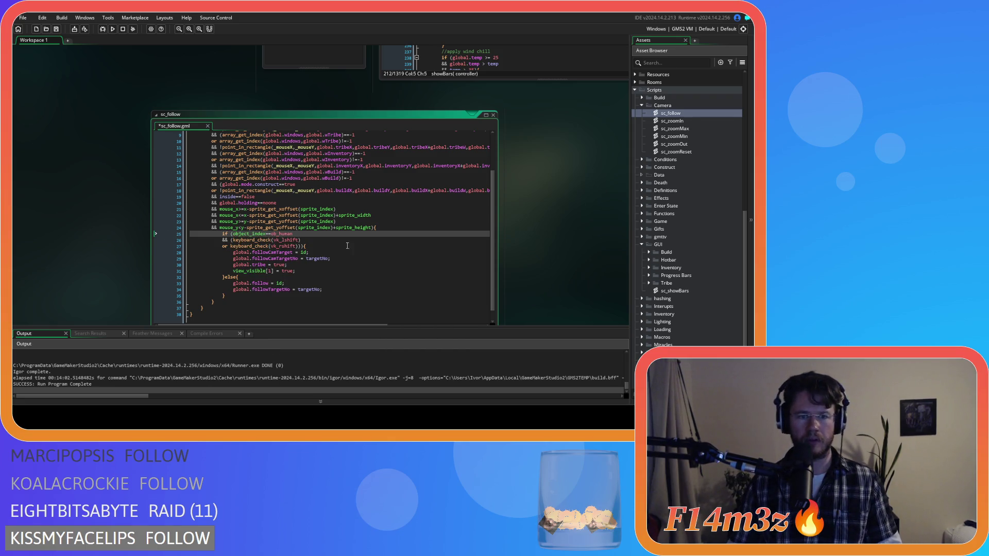
left_click(324, 253)
key("ctrl+s")
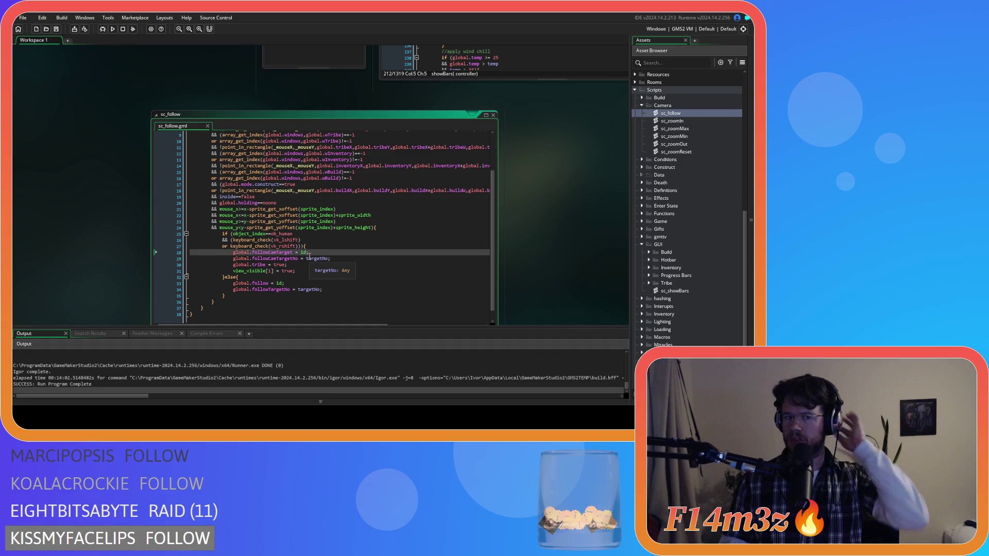
Select the global.follow = id and global.tribe = true statements in the follow branch.
scroll(311, 249, "up", 1)
scroll(289, 279, "down", 1)
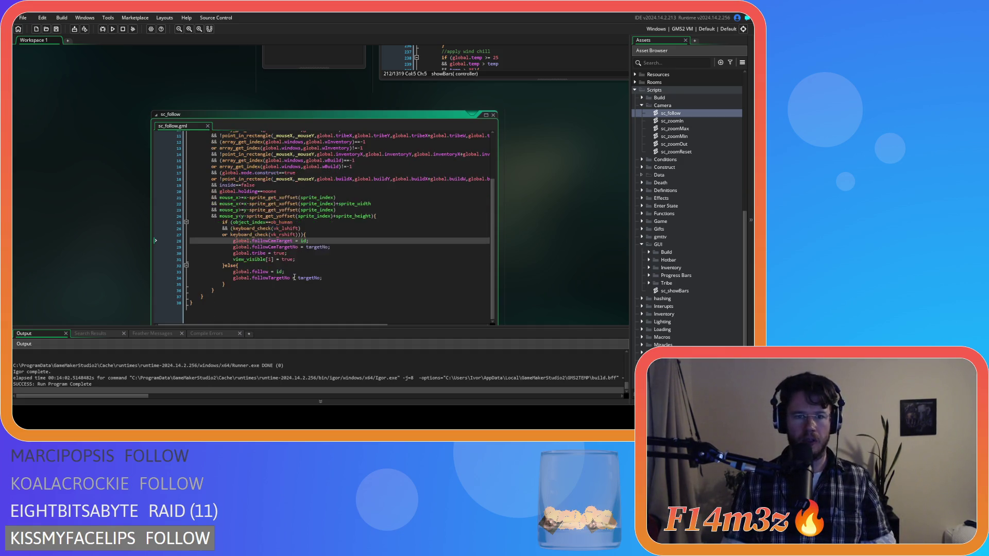
left_click(293, 276)
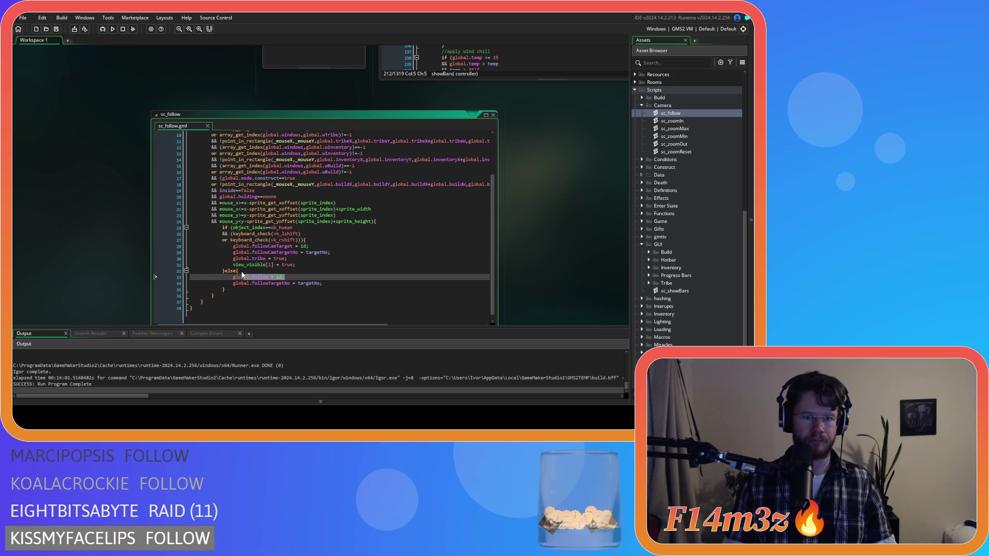
left_click_drag(285, 277, 234, 280)
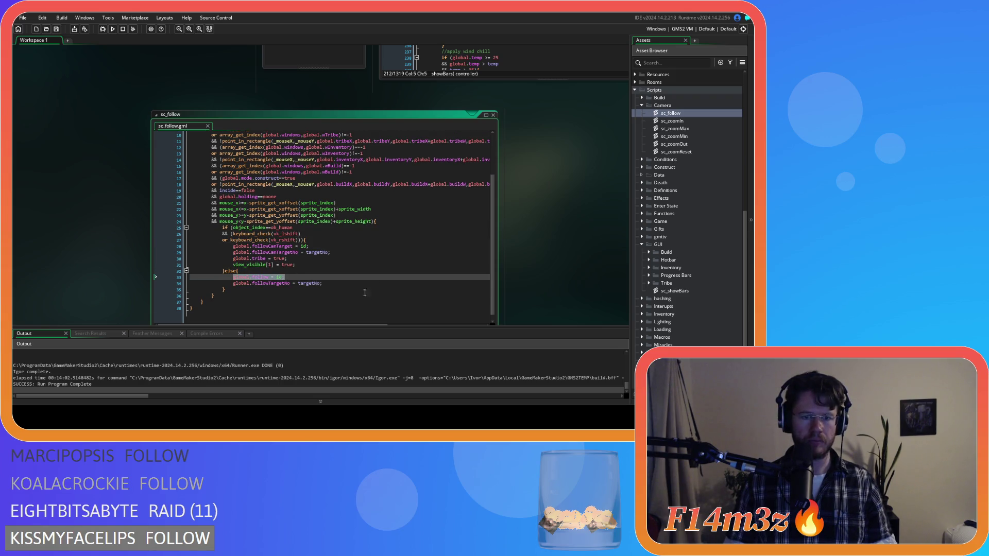
left_click_drag(293, 258, 235, 262)
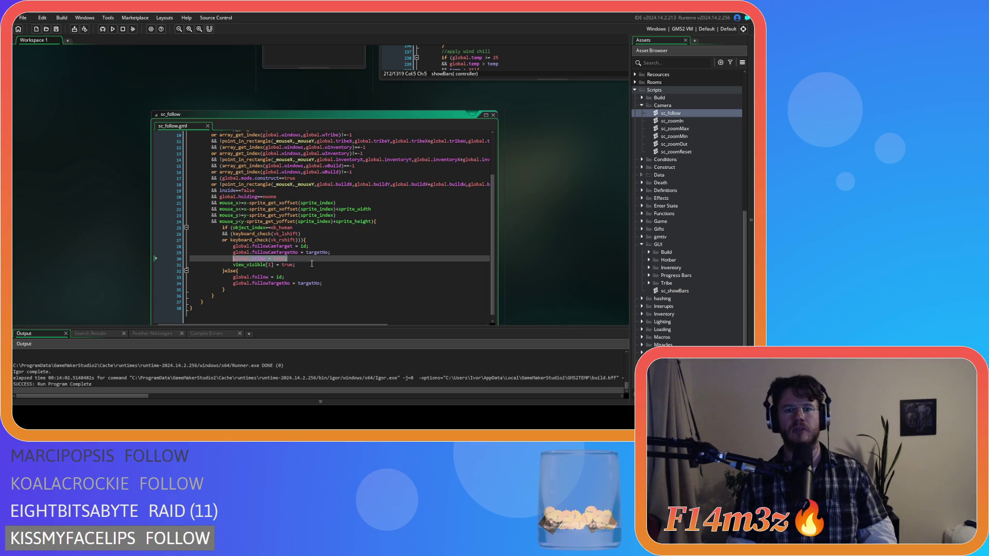
scroll(311, 263, "up", 1)
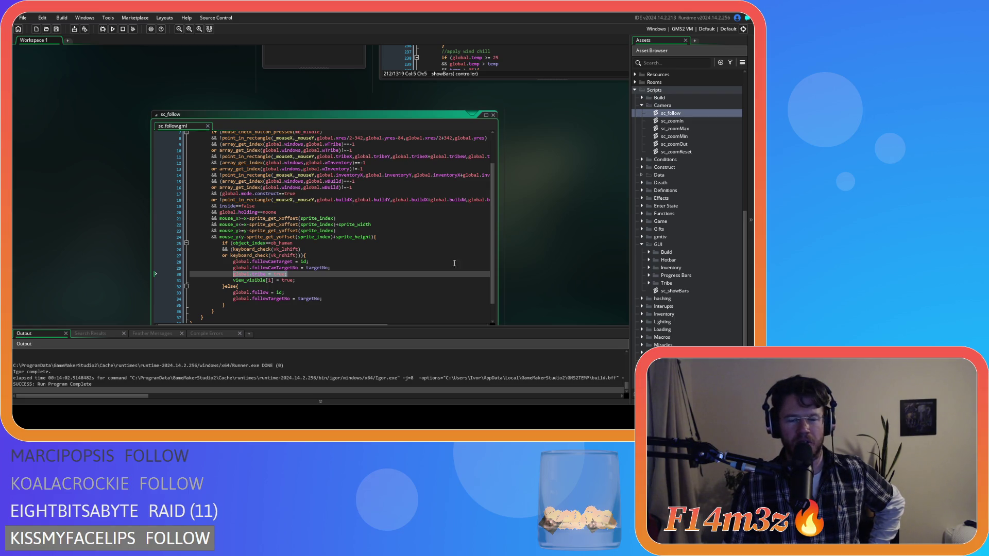
scroll(453, 262, "down", 2)
scroll(548, 288, "down", 1)
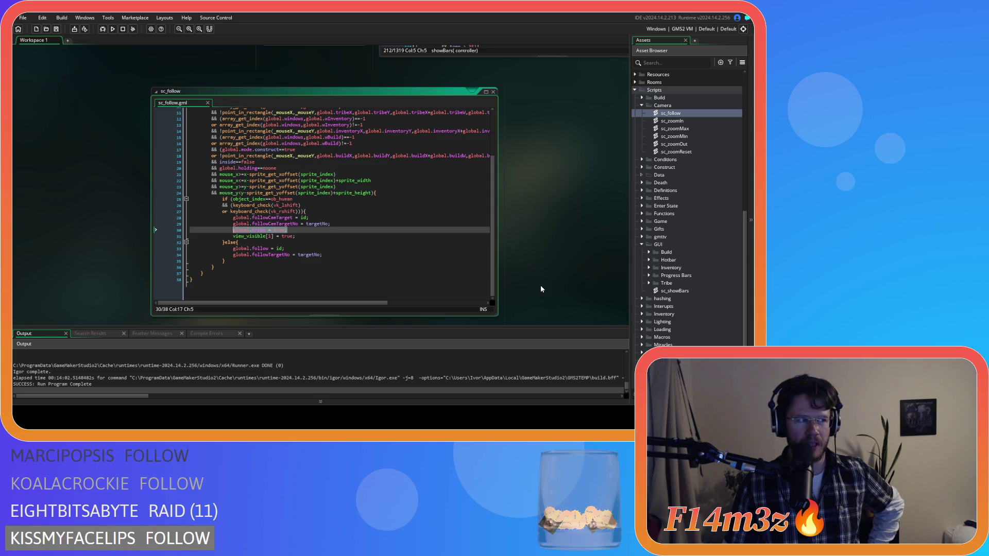
left_click(368, 231)
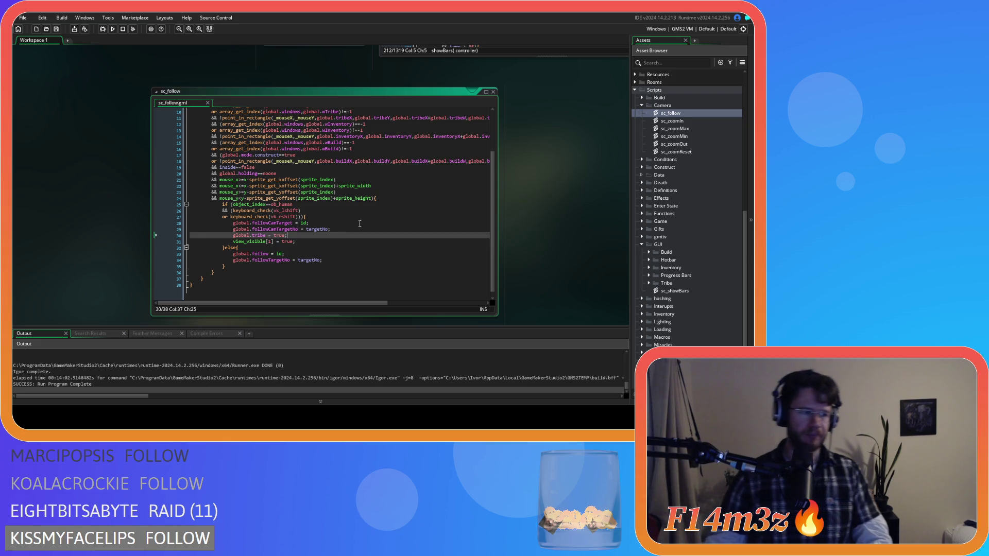
left_click(350, 211)
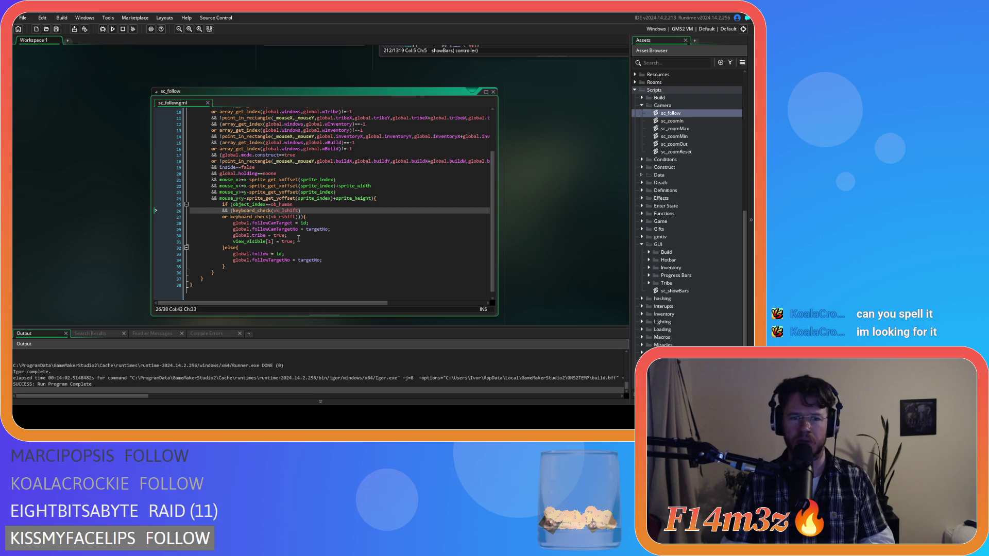
left_click(343, 219)
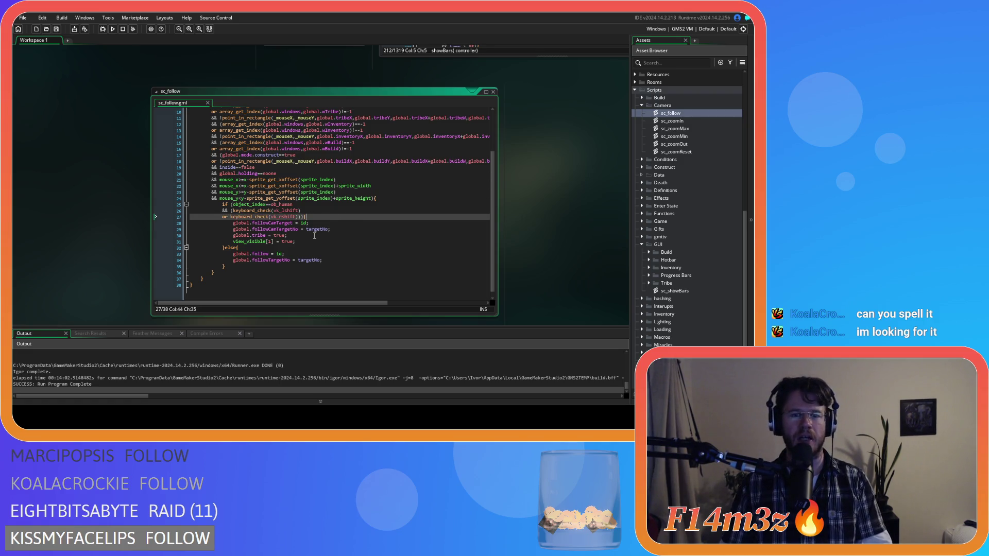
scroll(292, 278, "up", 2)
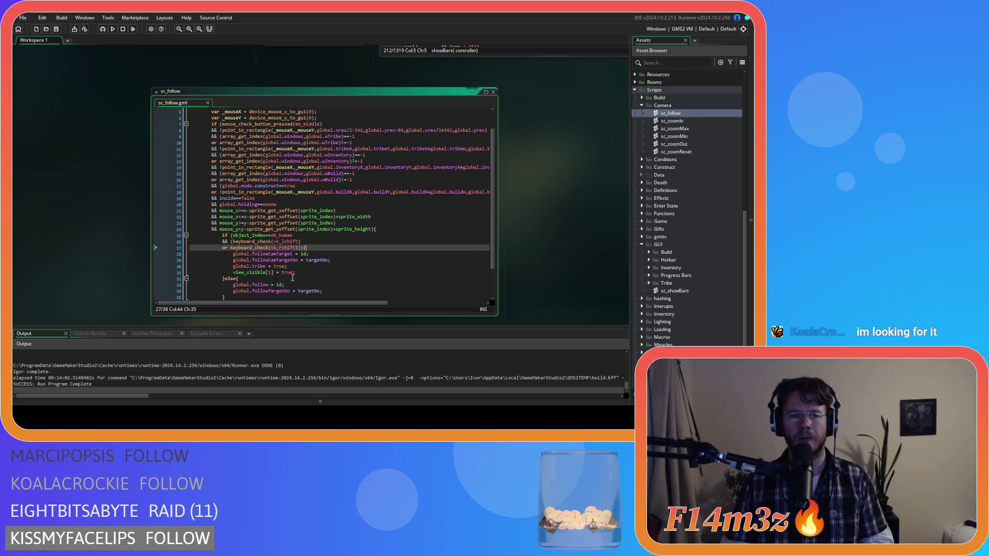
scroll(293, 274, "down", 2)
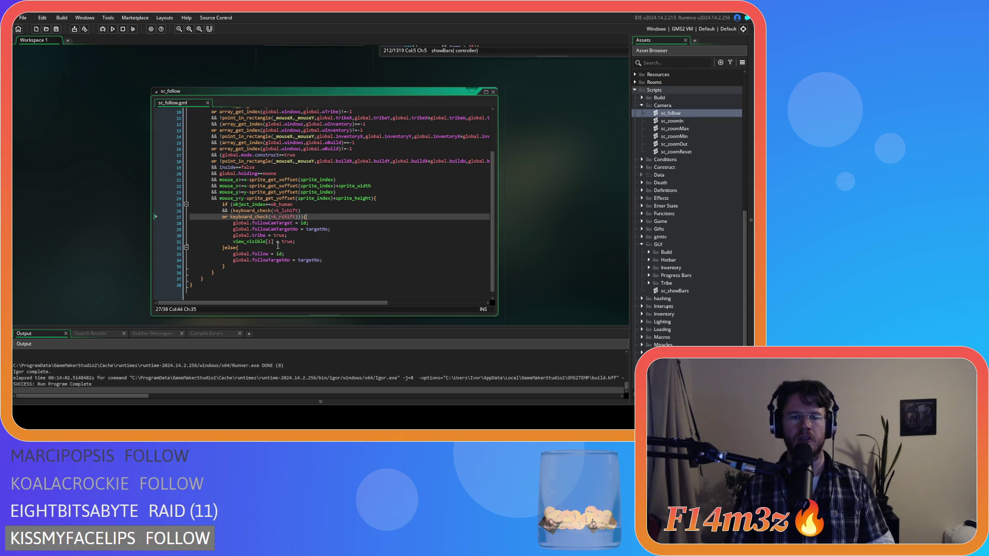
Add a line after the followCamTargetNo assignment on line 29 and type if () there.
left_click(295, 241)
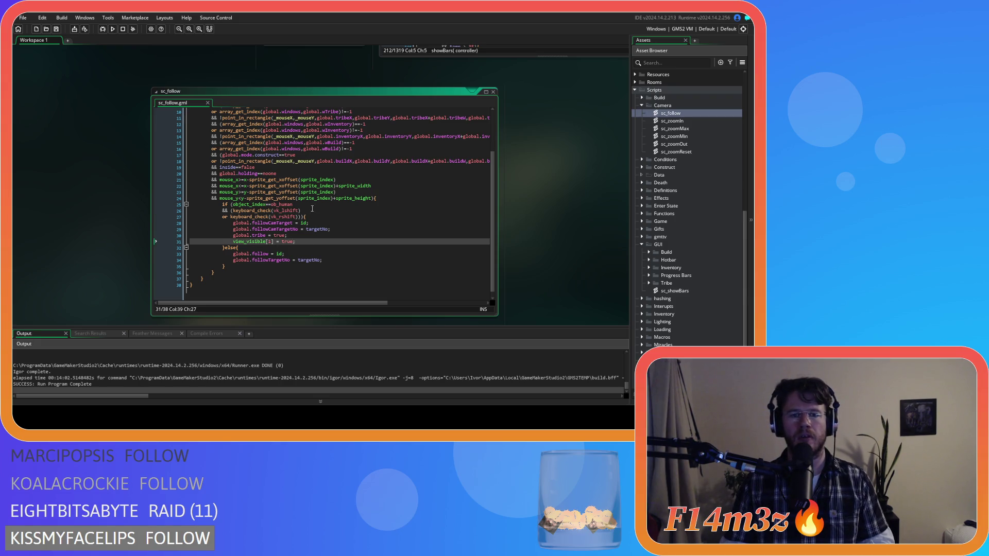
scroll(319, 188, "up", 1)
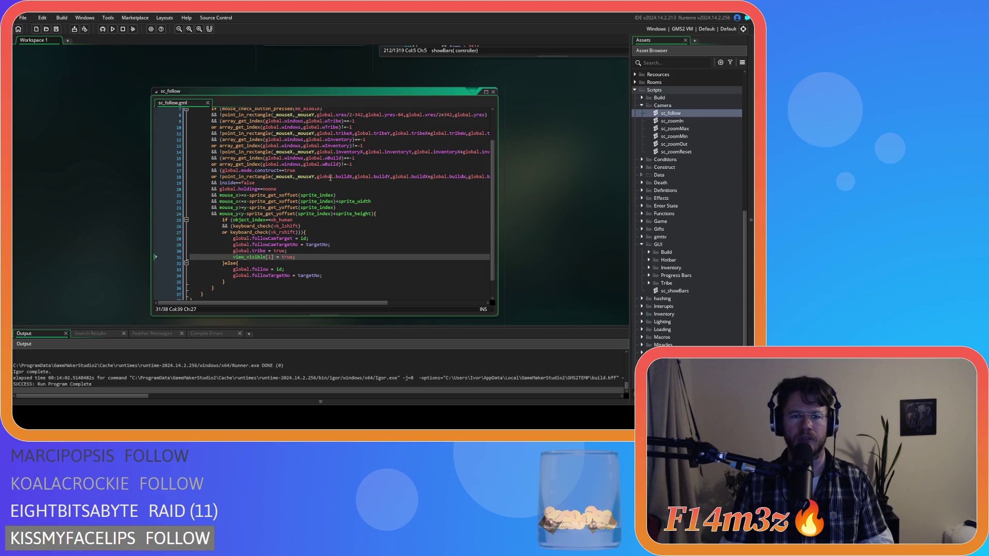
left_click_drag(360, 158, 223, 158)
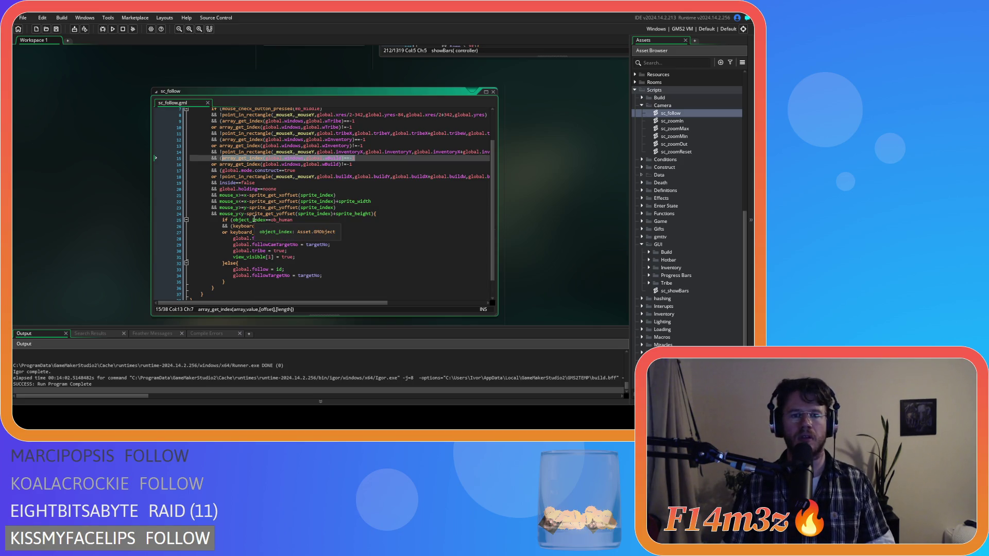
left_click(233, 220)
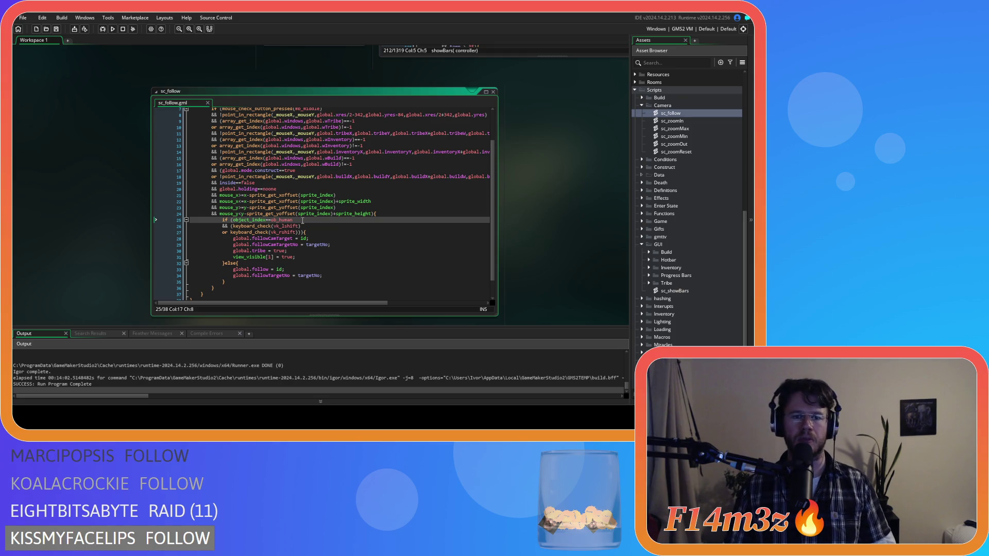
left_click(345, 245)
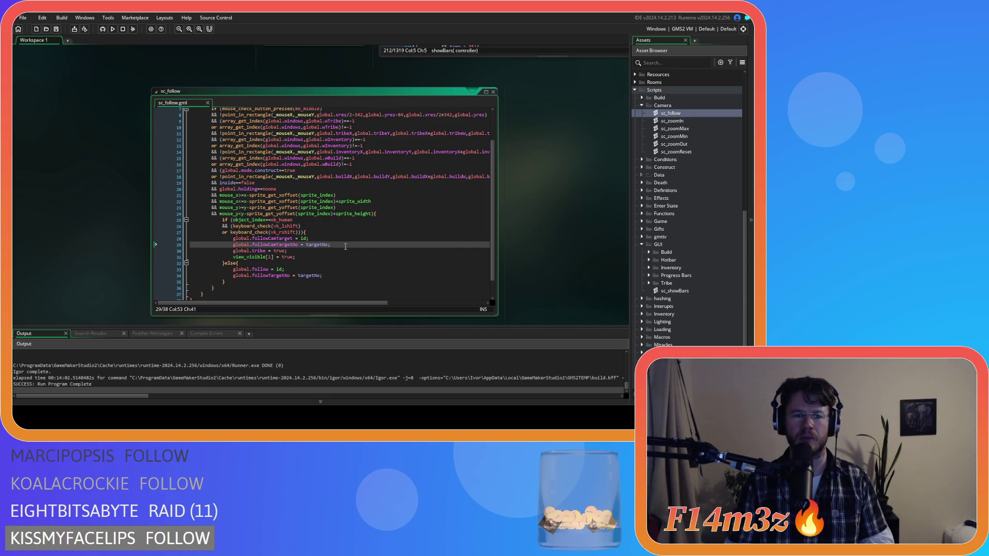
key("Return")
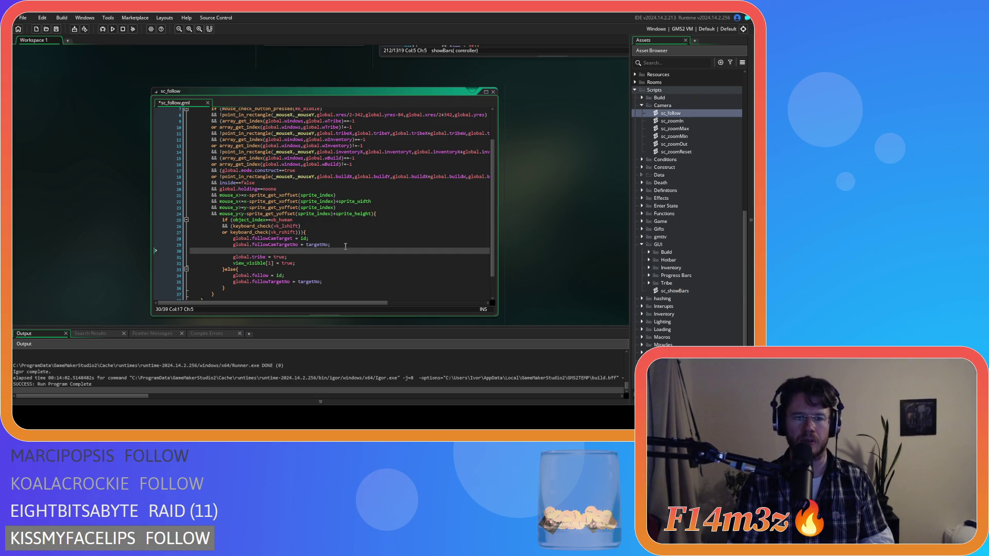
type("if ")
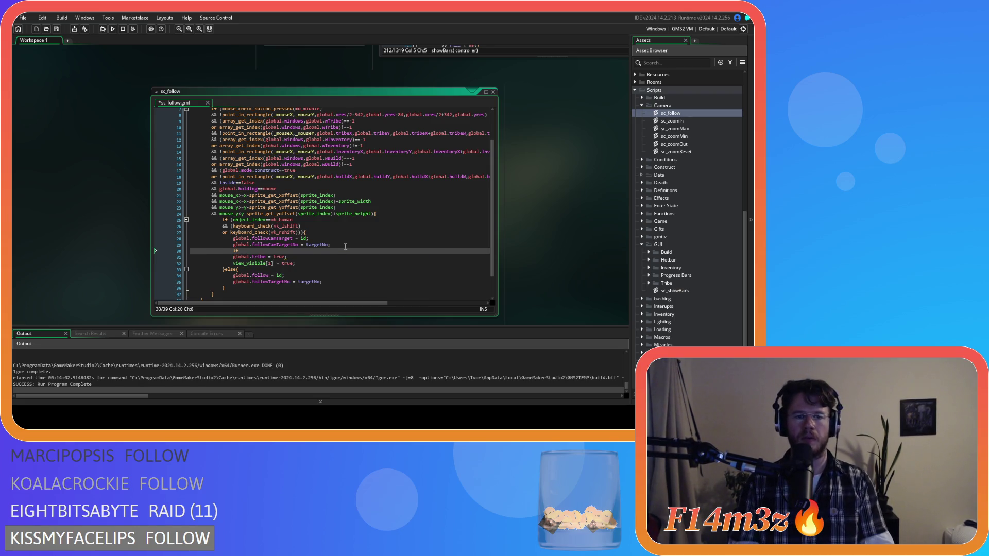
type("()")
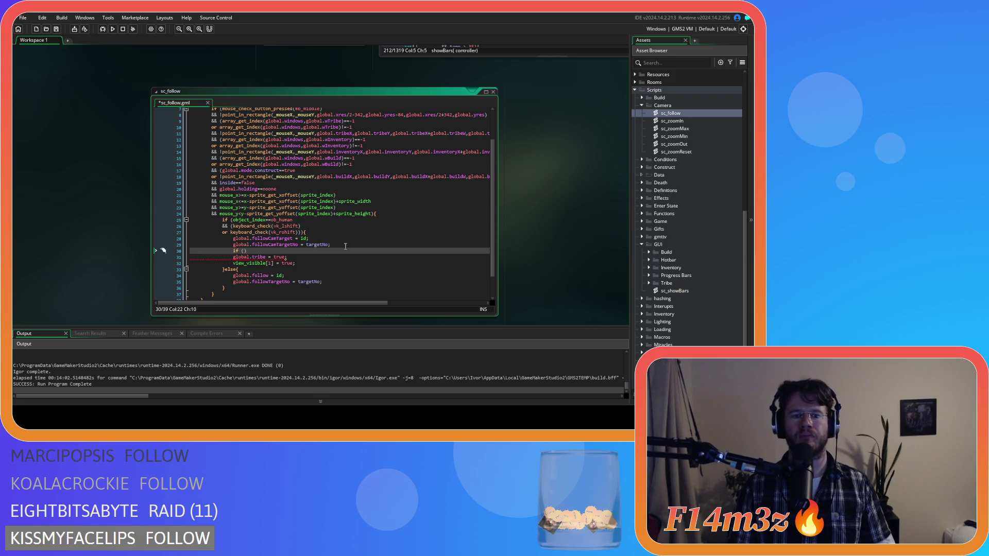
key("Left")
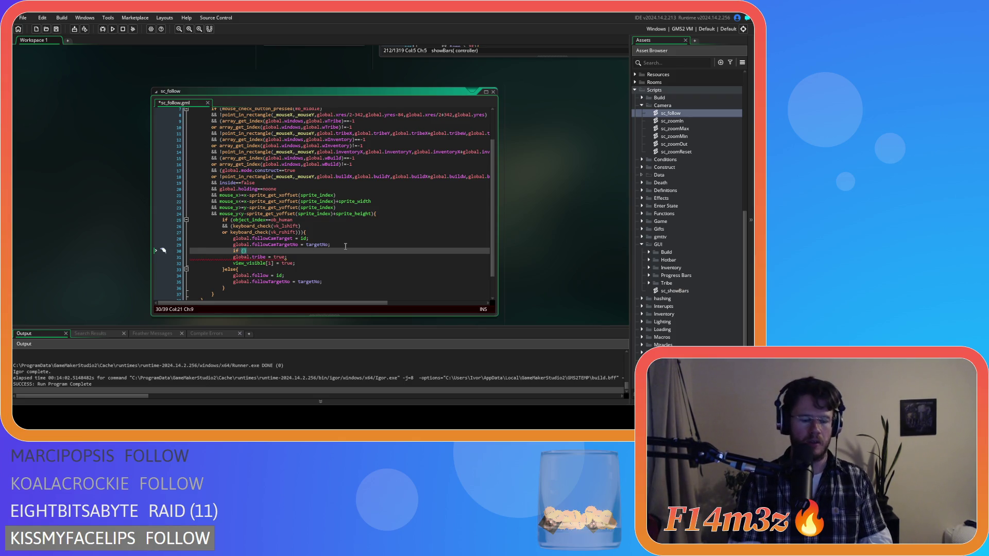